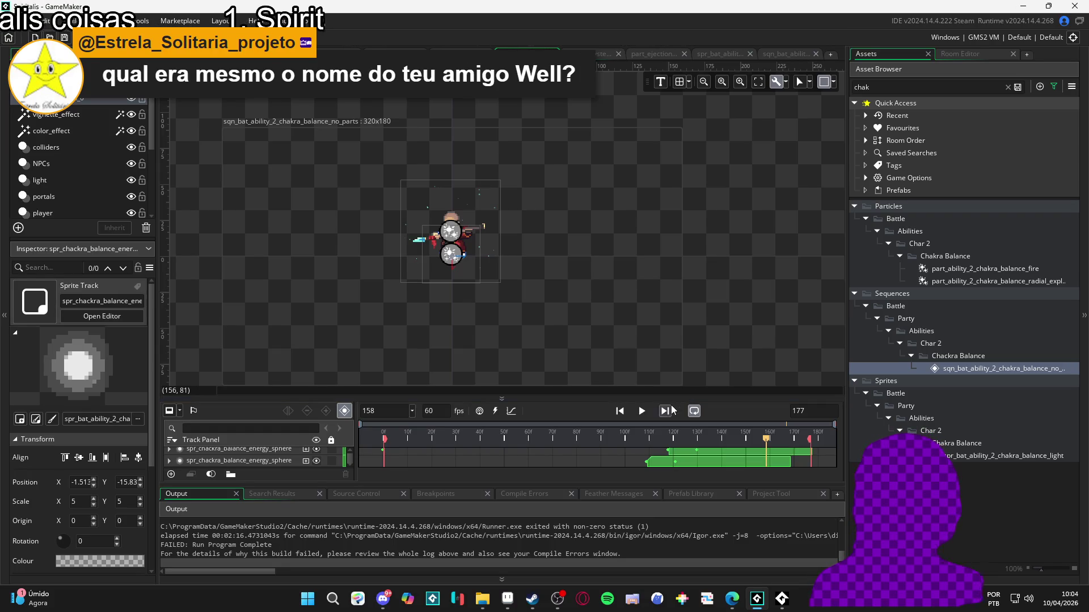
Open the Windows Start menu from the taskbar over GameMaker's chakra balance sequence.
left_click(308, 600)
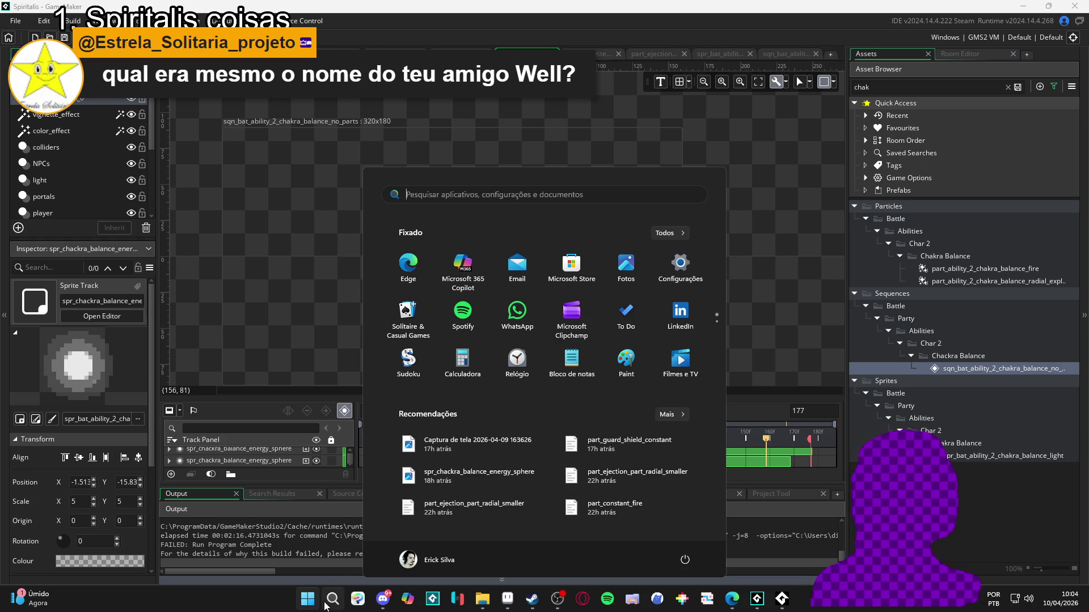
Launch Microsoft Store, view the Alex the Rabbit (Windows) page in the Library, then close the Store.
type("microsoft Store")
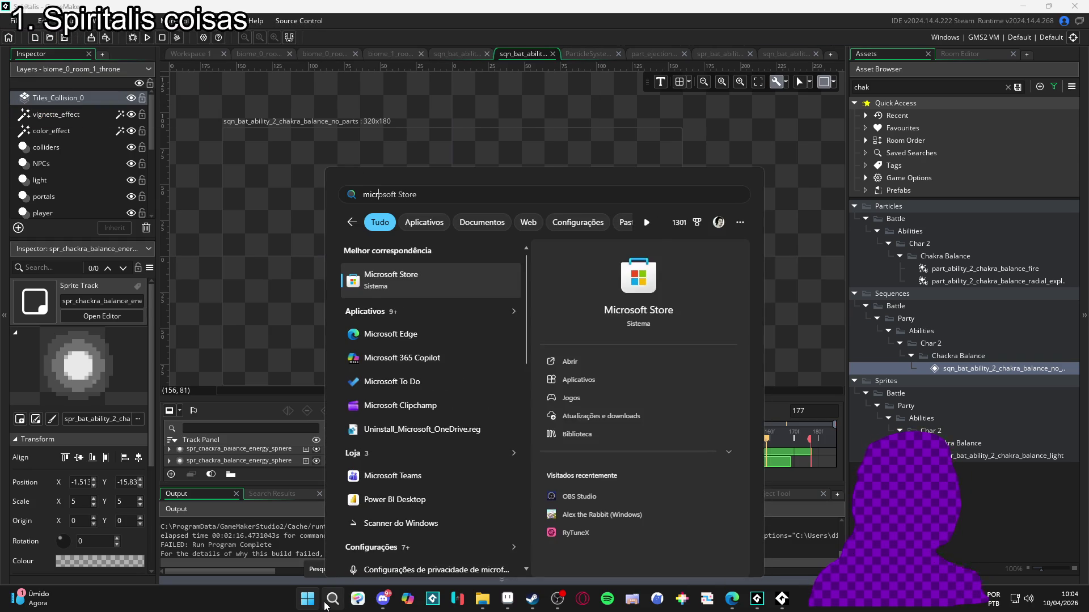
key("Return")
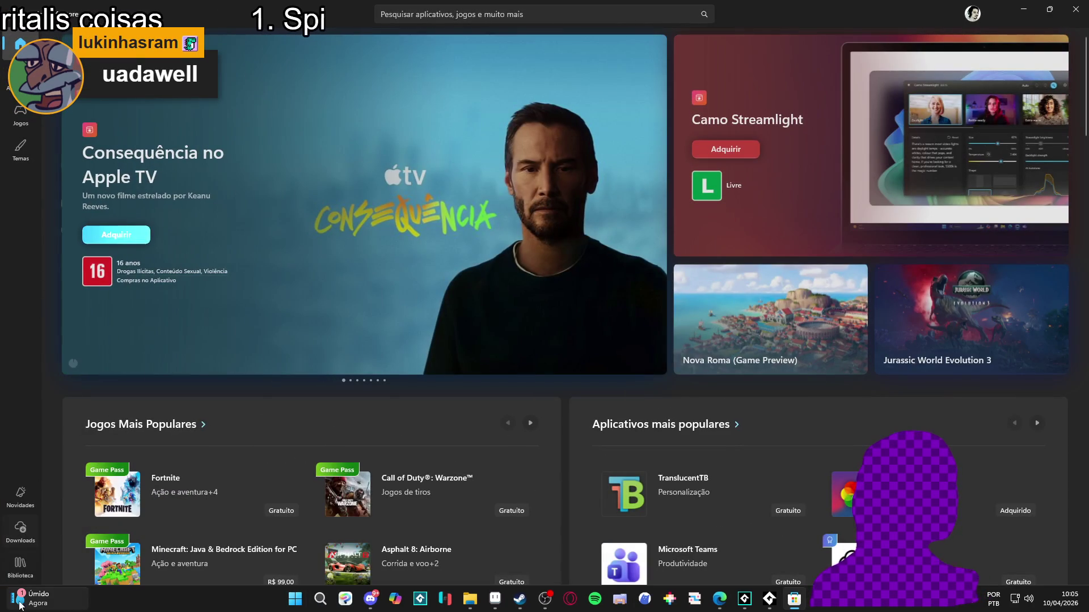
left_click(28, 564)
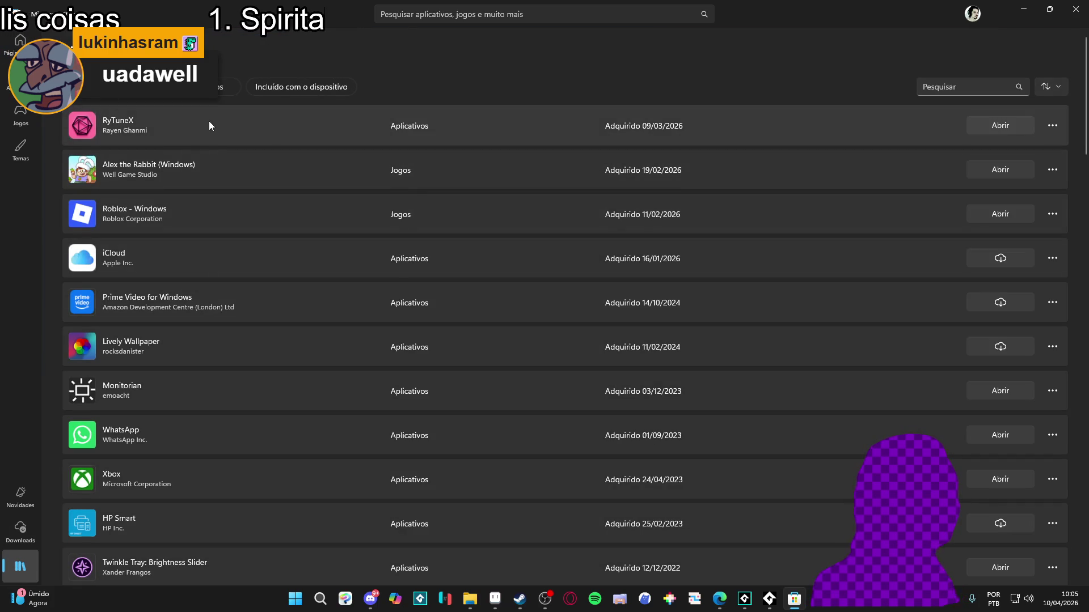
left_click(202, 173)
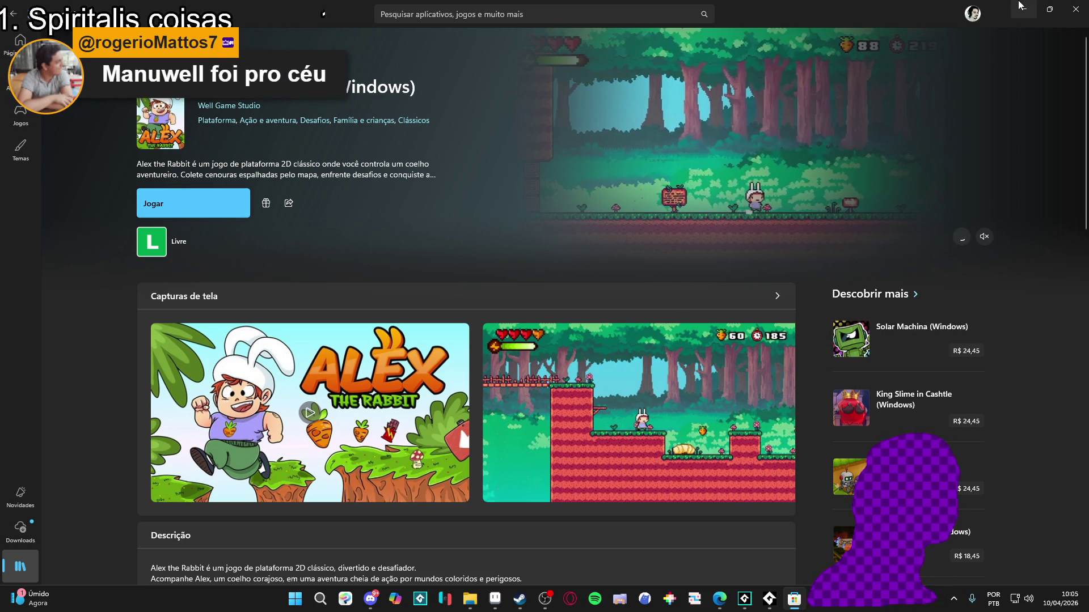
left_click(1075, 9)
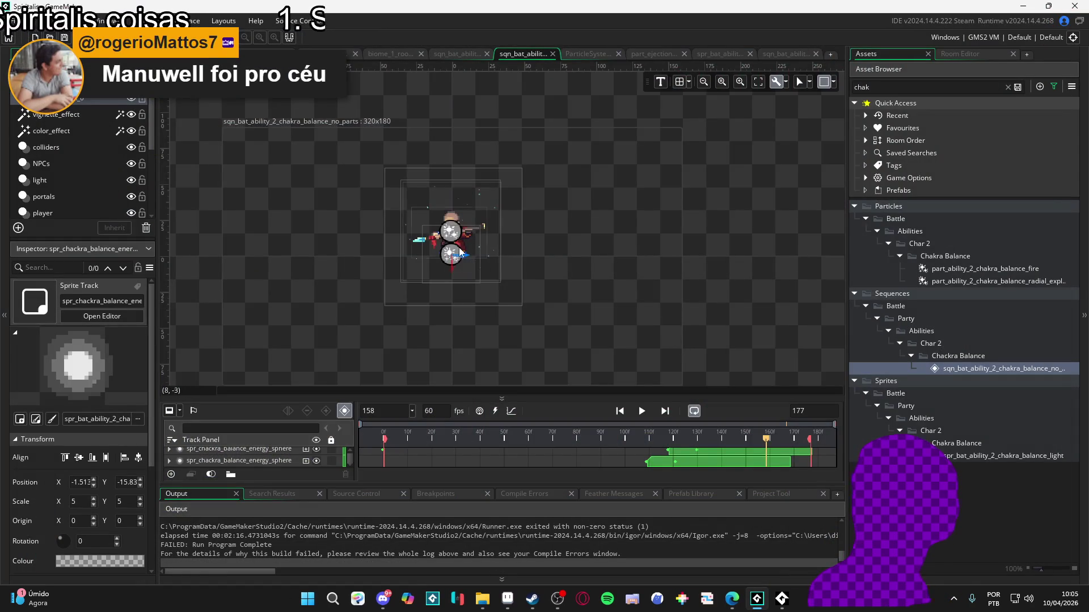
Play and pause the chakra balance sequence, then rewind it to frame 0.
left_click(638, 416)
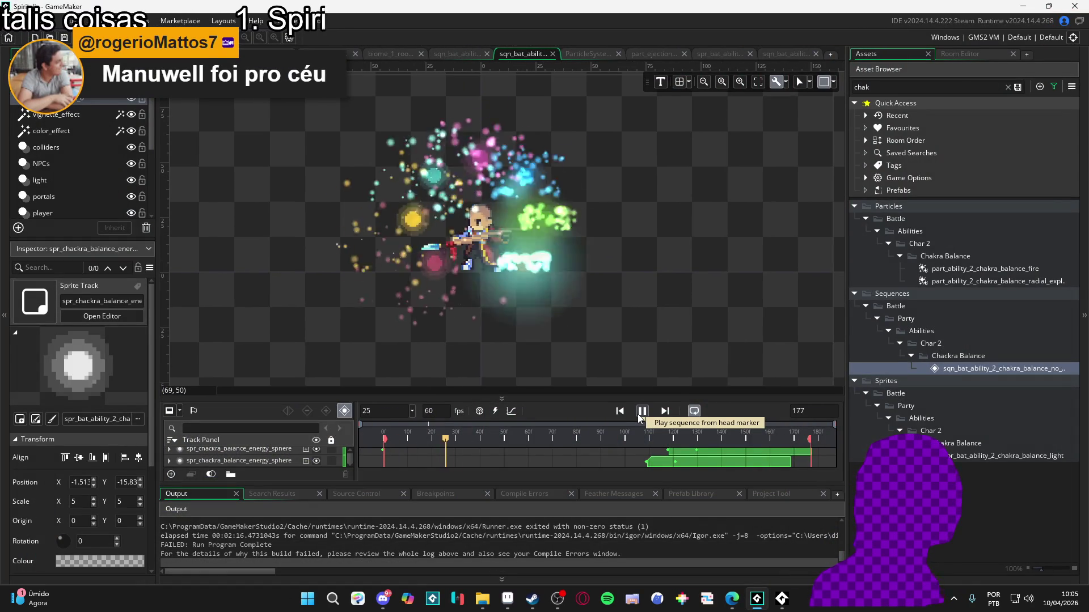
left_click(637, 414)
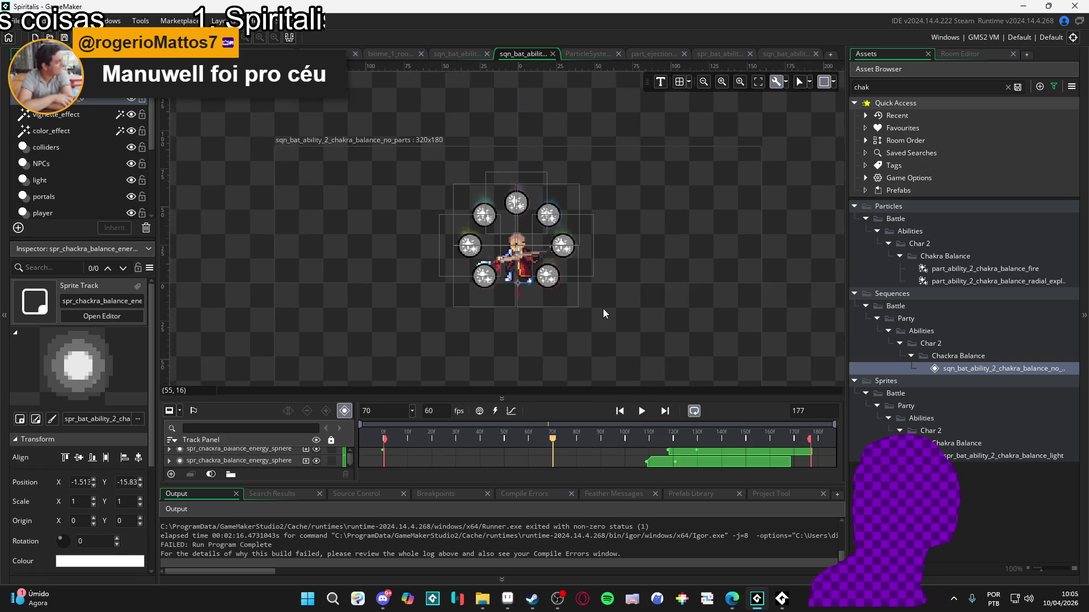
left_click(620, 410)
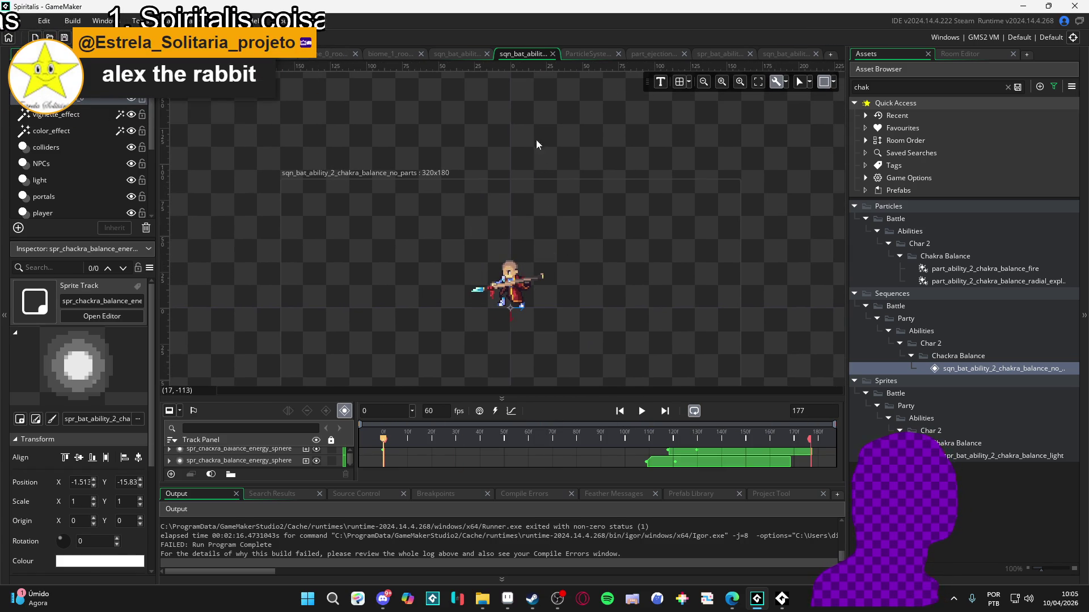
Cycle through the open editors to the spr_bat_ability_2_chakra_balance_light sprite editor.
left_click(569, 53)
left_click(724, 57)
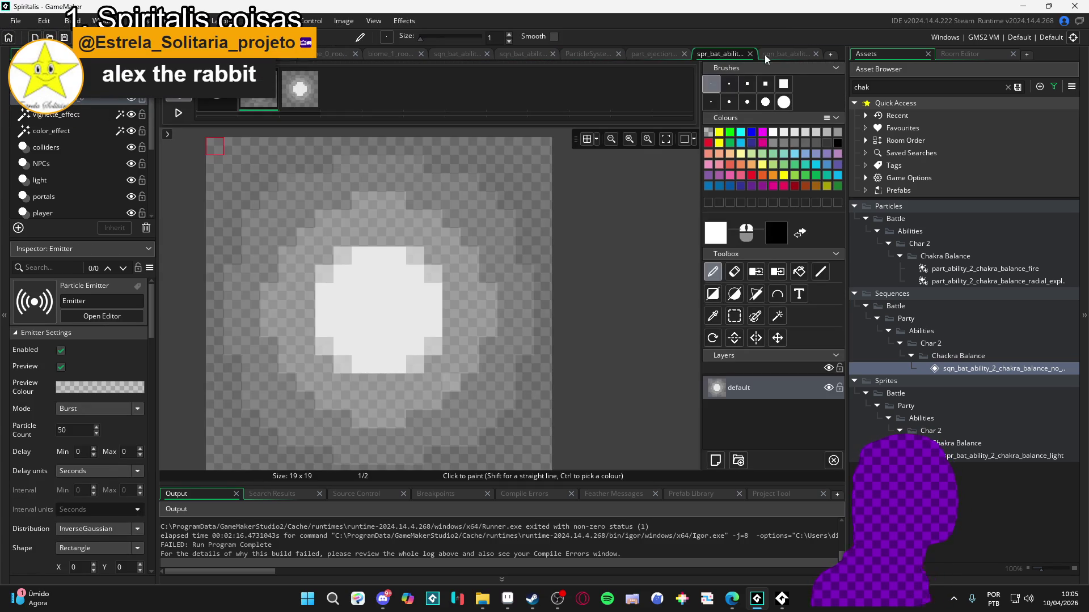
left_click(519, 53)
left_click(456, 53)
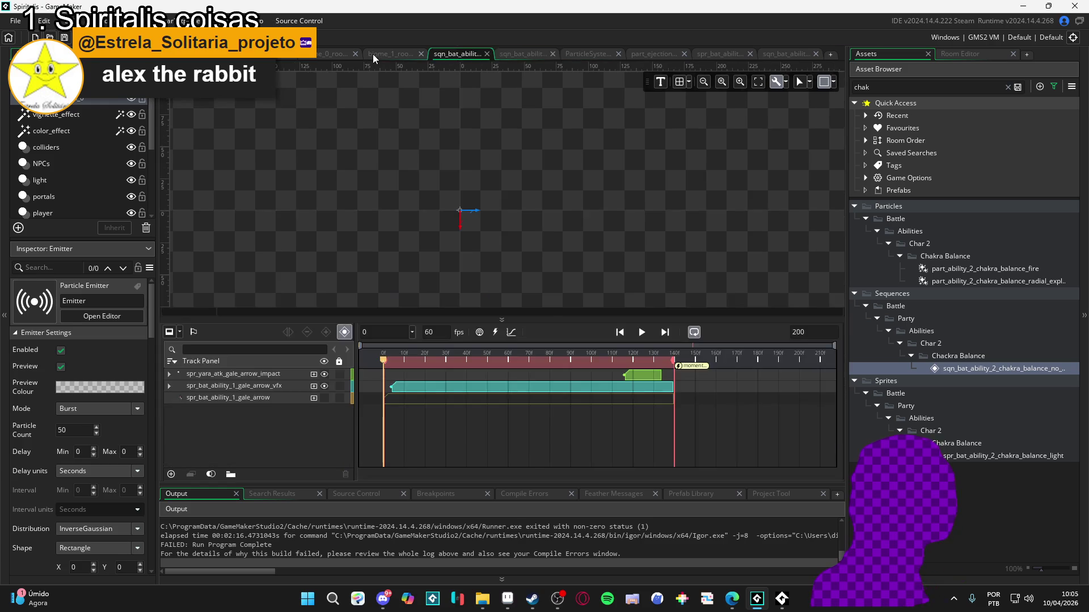
left_click(373, 54)
left_click(331, 52)
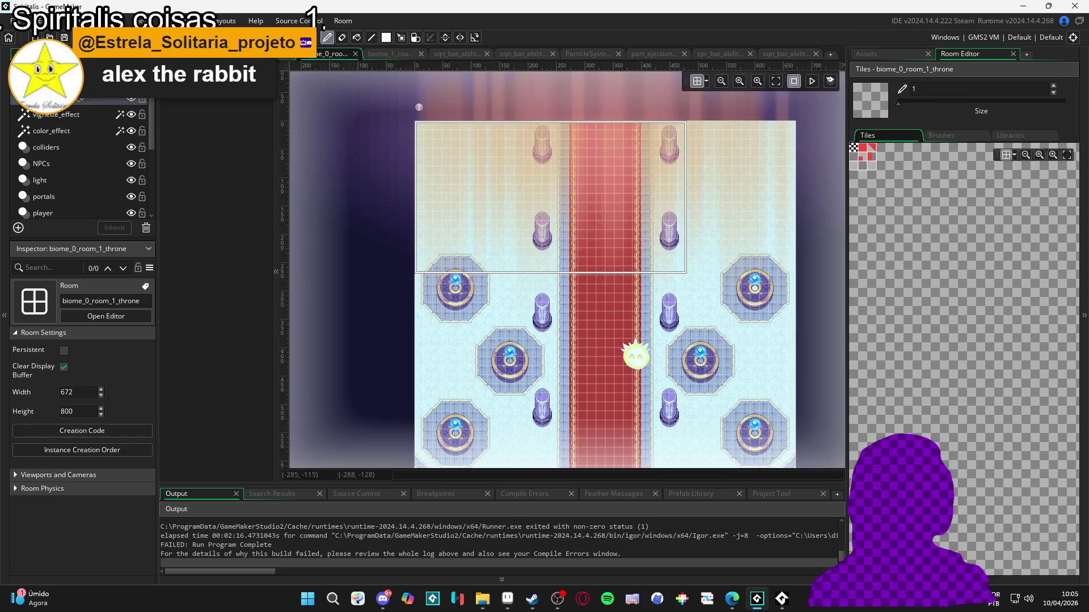
left_click(442, 55)
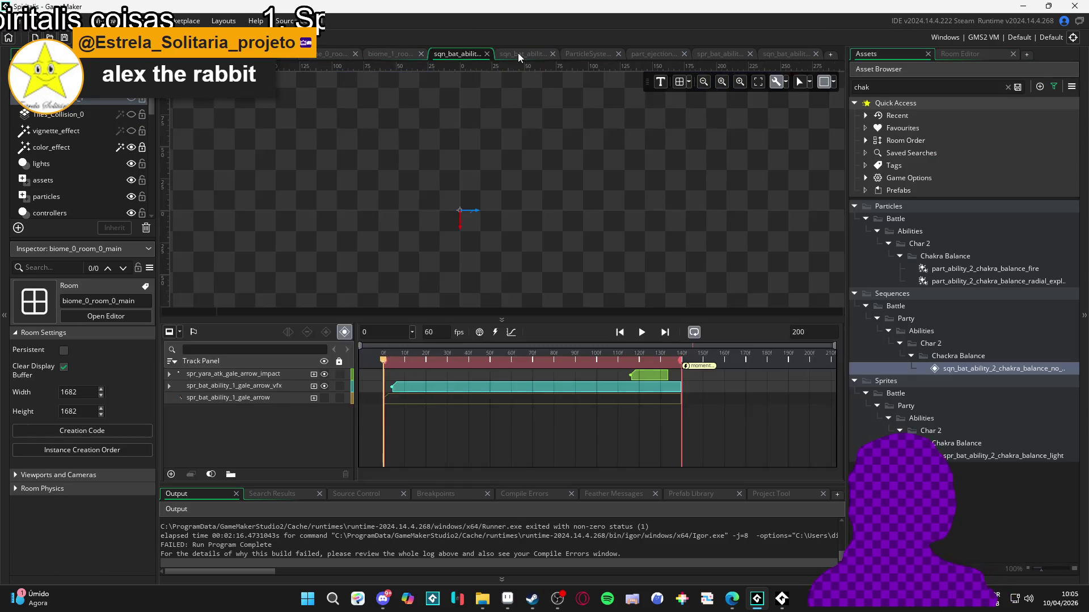
left_click(519, 53)
left_click(587, 52)
left_click(627, 55)
left_click(737, 55)
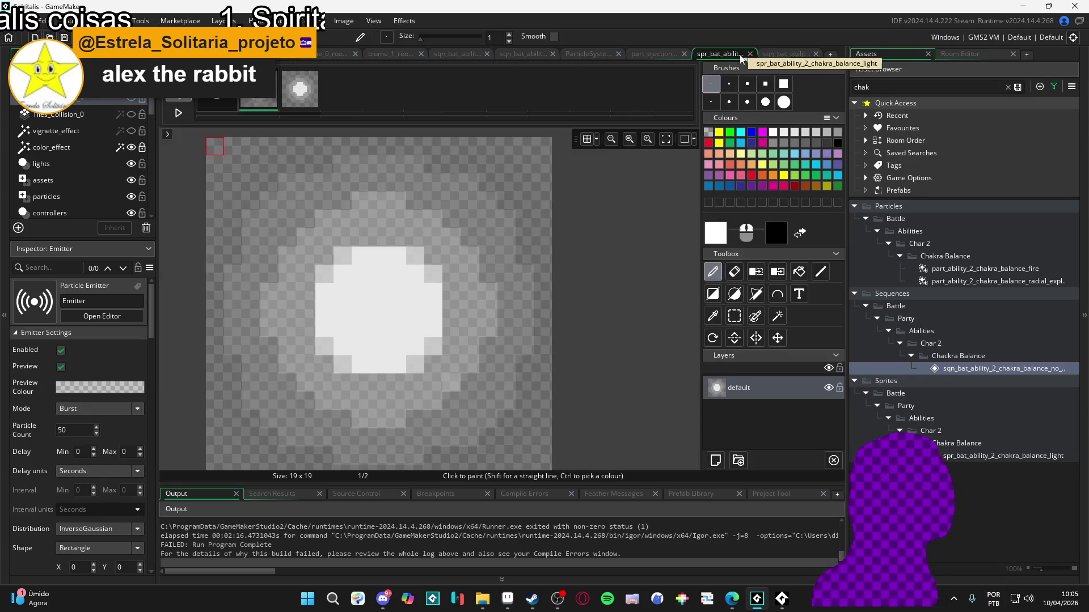
left_click(781, 54)
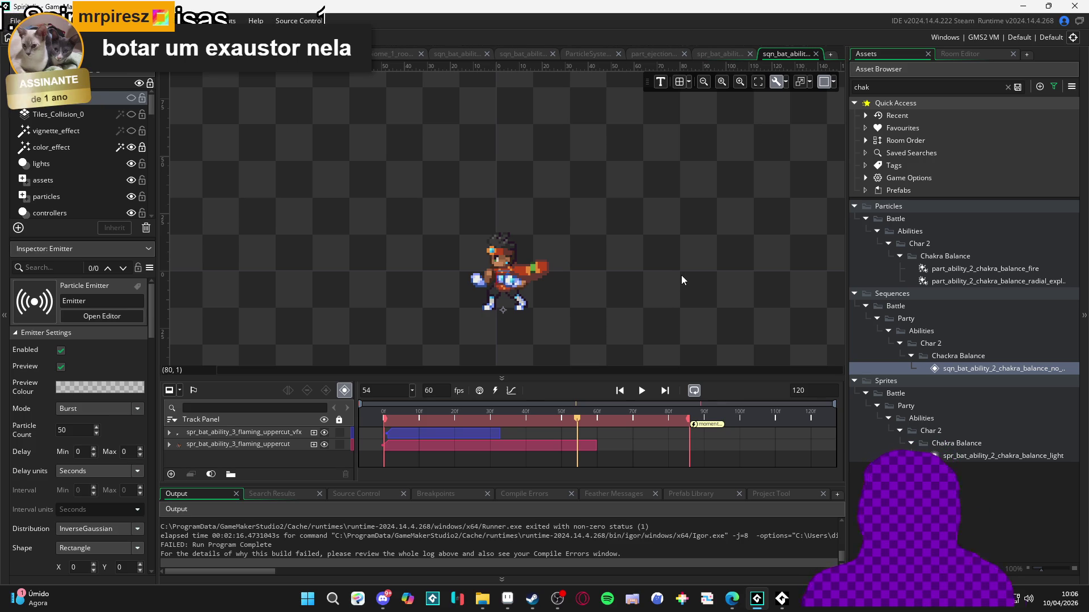
Select the flaming uppercut sprite in its sequence, then switch to the uppercut file in Aseprite.
left_click(524, 287)
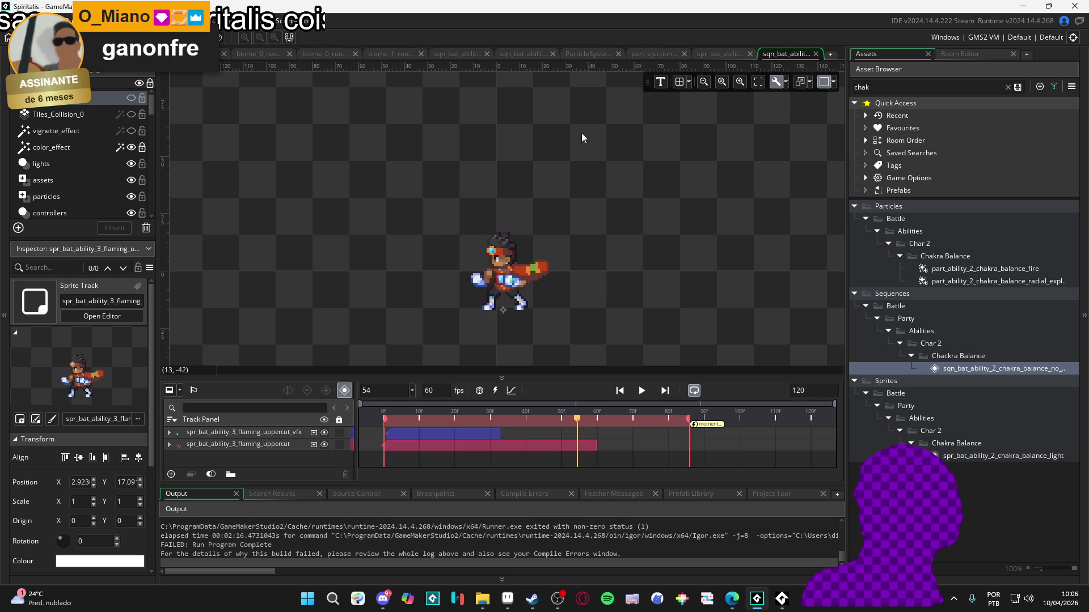
left_click(707, 56)
left_click(781, 55)
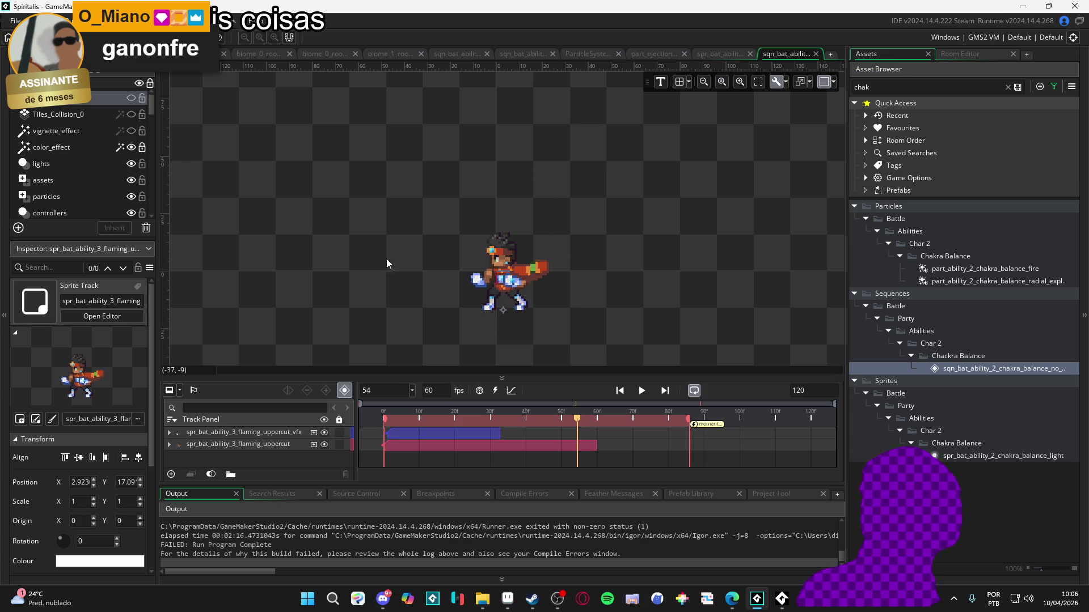
left_click(507, 599)
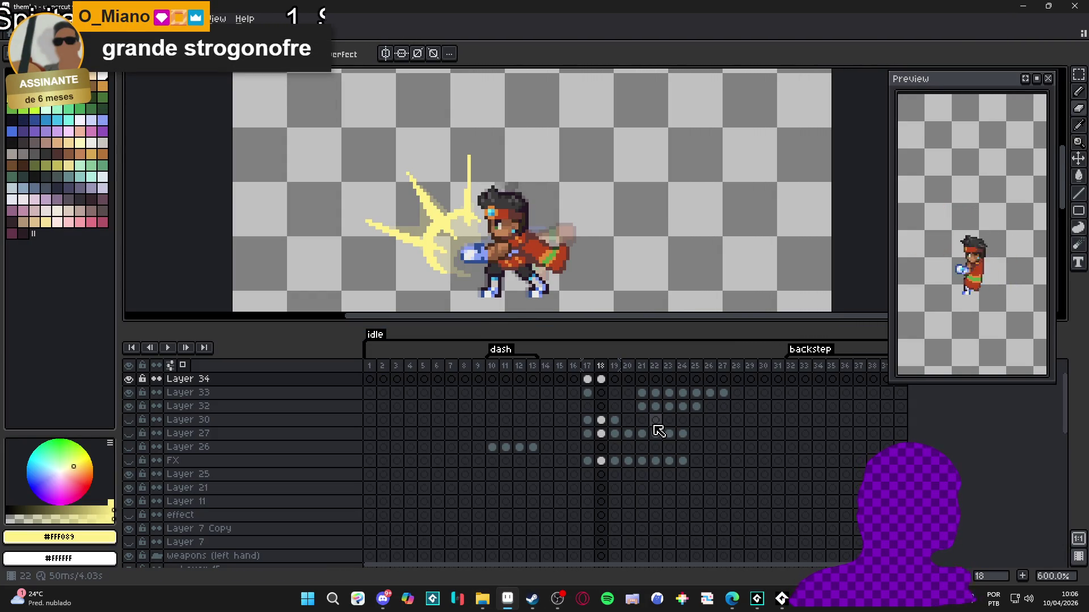
Step through Layer 34 to frame 19 and zoom in on the fist.
left_click(588, 380)
left_click(601, 379)
left_click(615, 380)
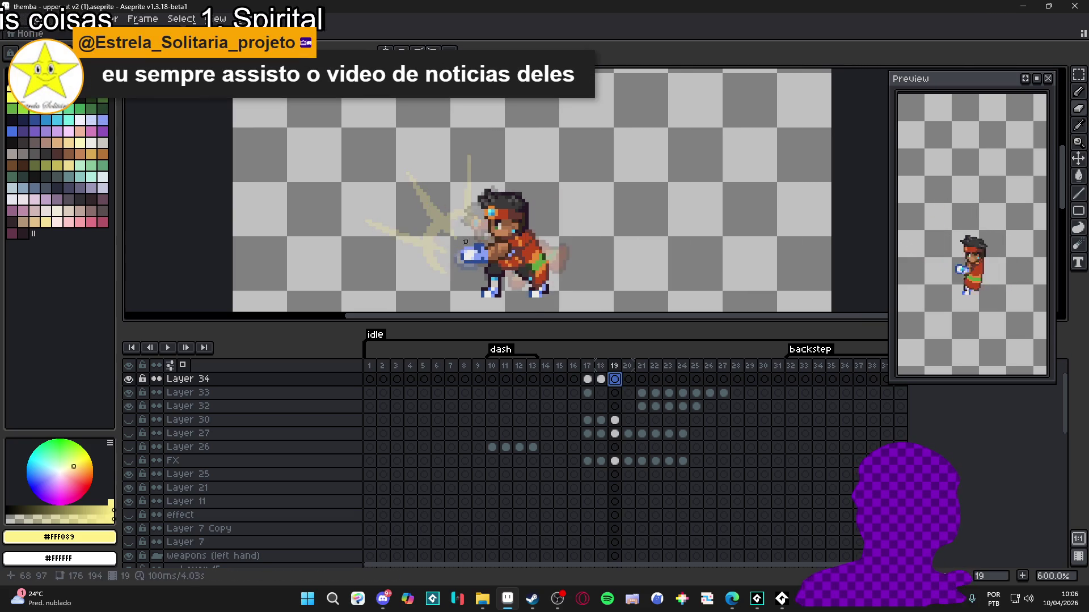
scroll(394, 176, "up", 1)
scroll(393, 177, "up", 1)
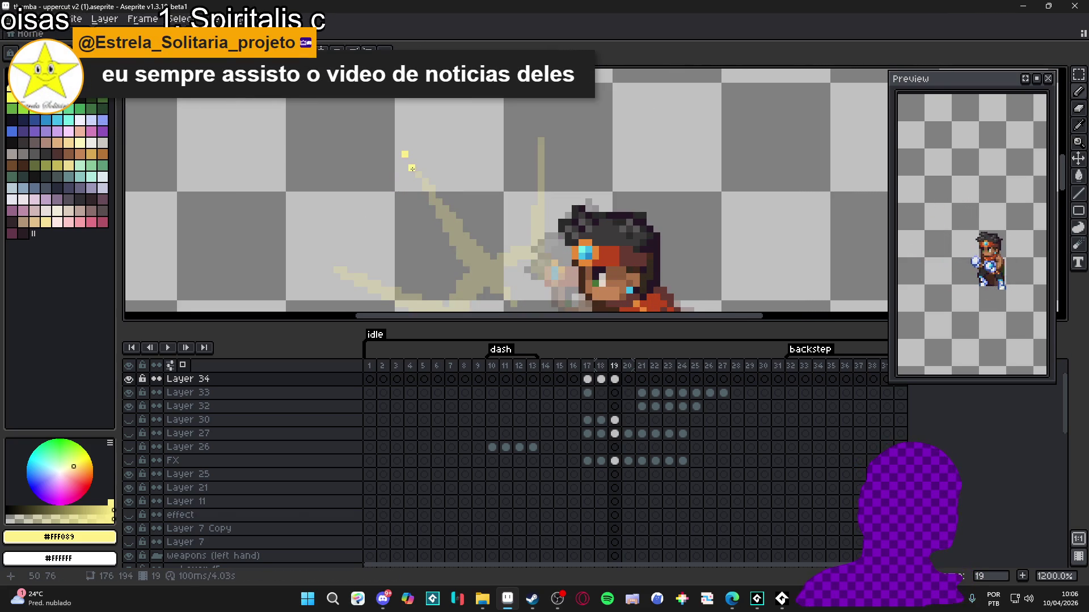
scroll(408, 153, "down", 2)
Draw two yellow light-ray lines out from and toward the fist.
left_click_drag(480, 206, 488, 239)
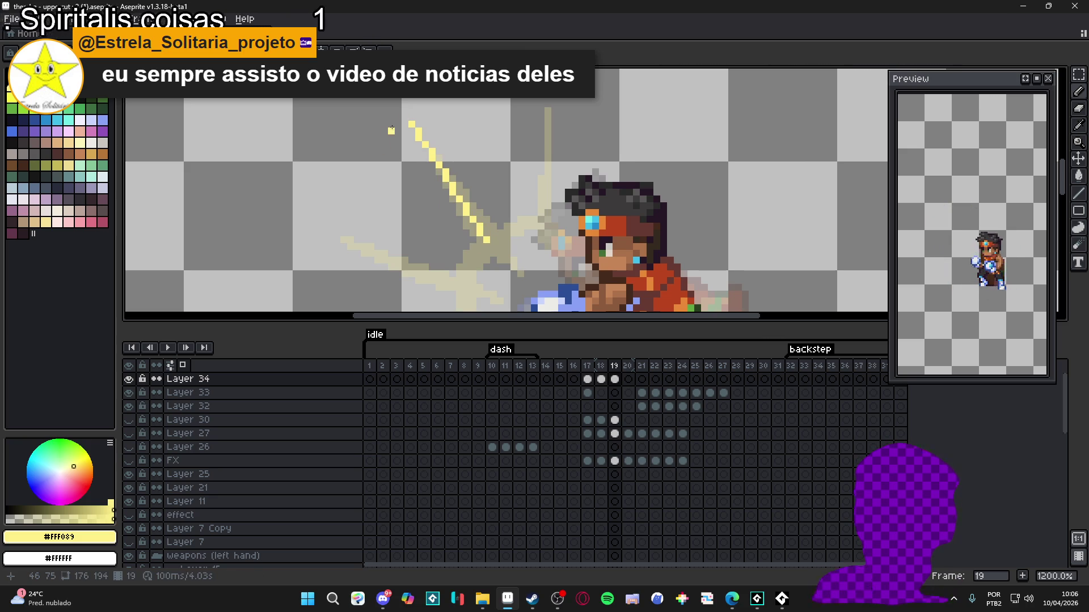
scroll(442, 223, "down", 2)
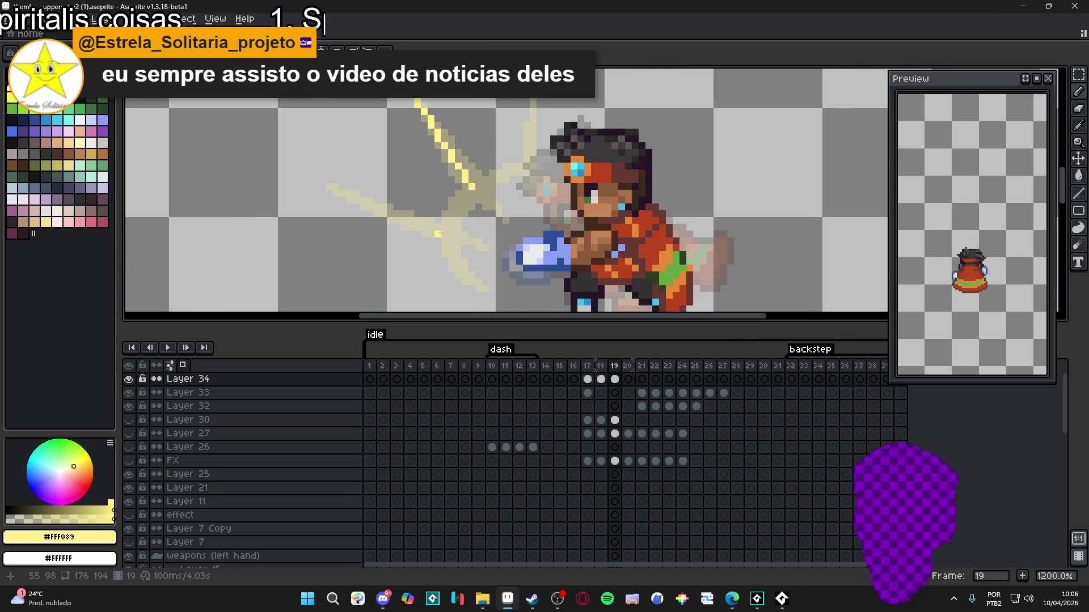
left_click_drag(452, 235, 314, 180)
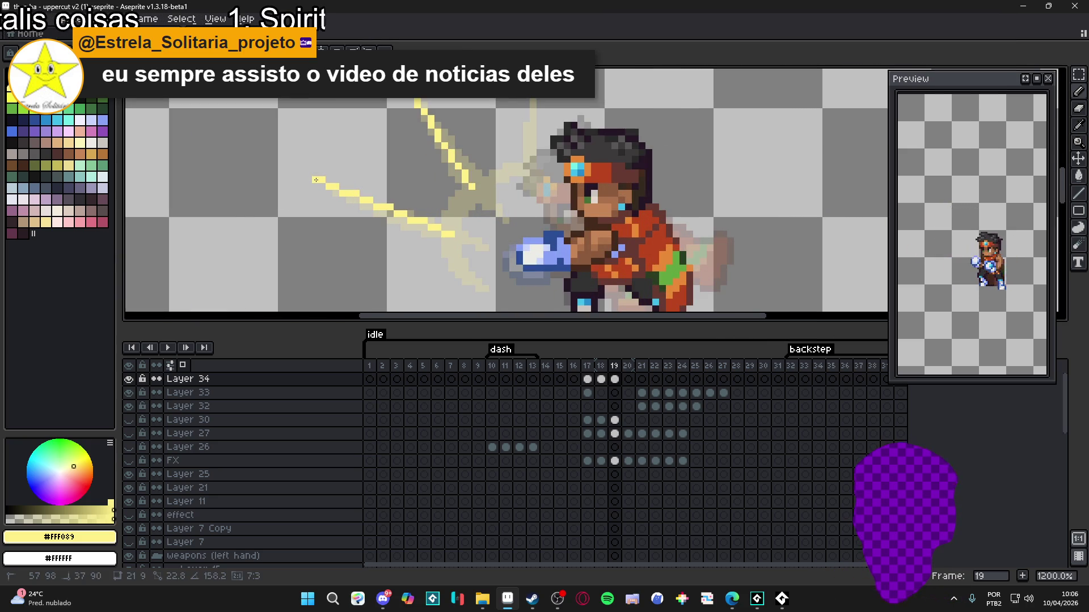
left_click_drag(316, 179, 316, 179)
scroll(397, 188, "down", 1)
scroll(425, 190, "up", 1)
With the eraser, trim the stray ends of the yellow lines and rework the diagonal ray.
key("e")
mouse_move(470, 191)
left_mouse_down()
mouse_move(425, 230)
mouse_move(437, 225)
left_mouse_up()
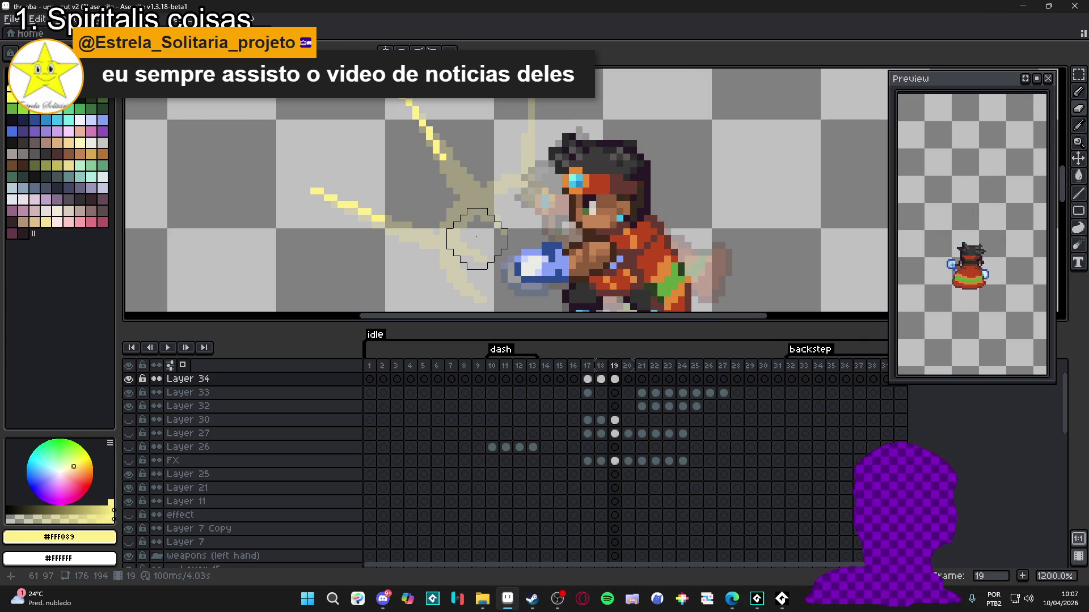
scroll(477, 238, "down", 4)
scroll(564, 128, "up", 4)
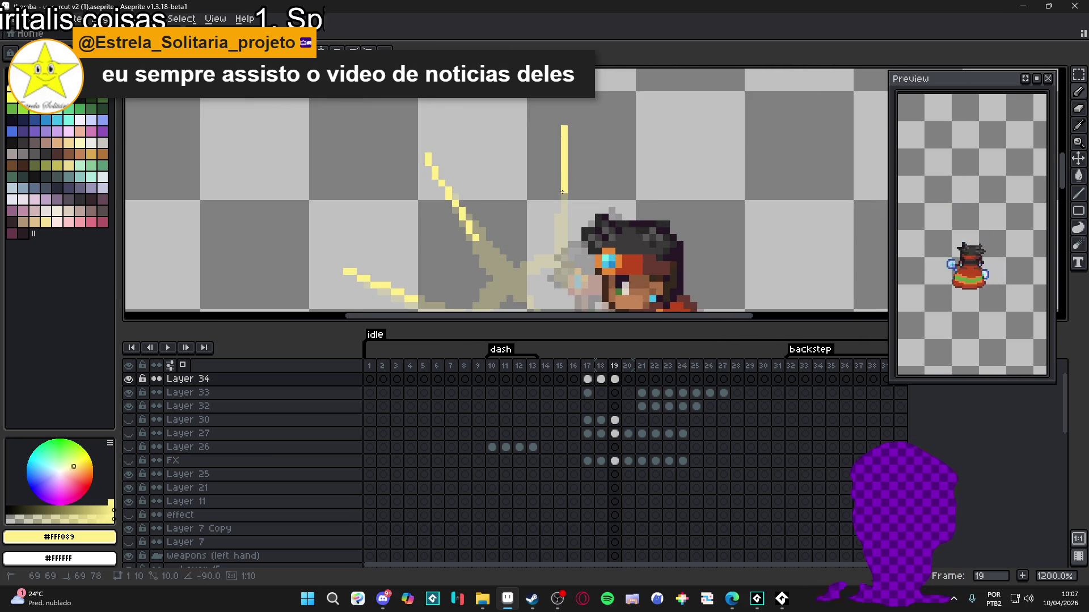
scroll(558, 159, "down", 3)
mouse_move(553, 170)
left_mouse_down()
mouse_move(513, 190)
mouse_move(496, 218)
left_mouse_up()
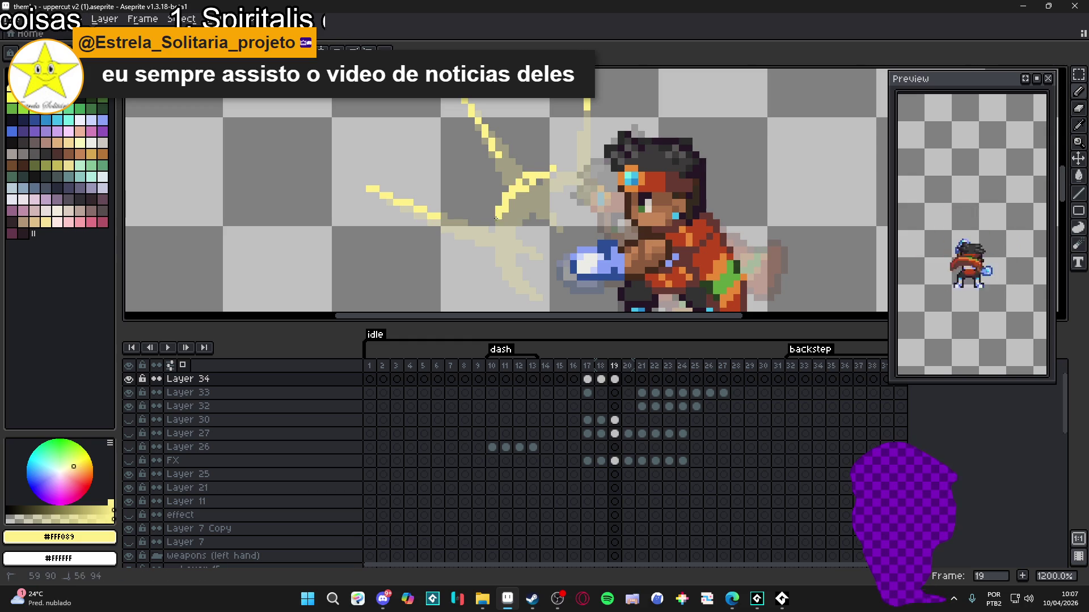
left_click_drag(497, 224, 500, 252)
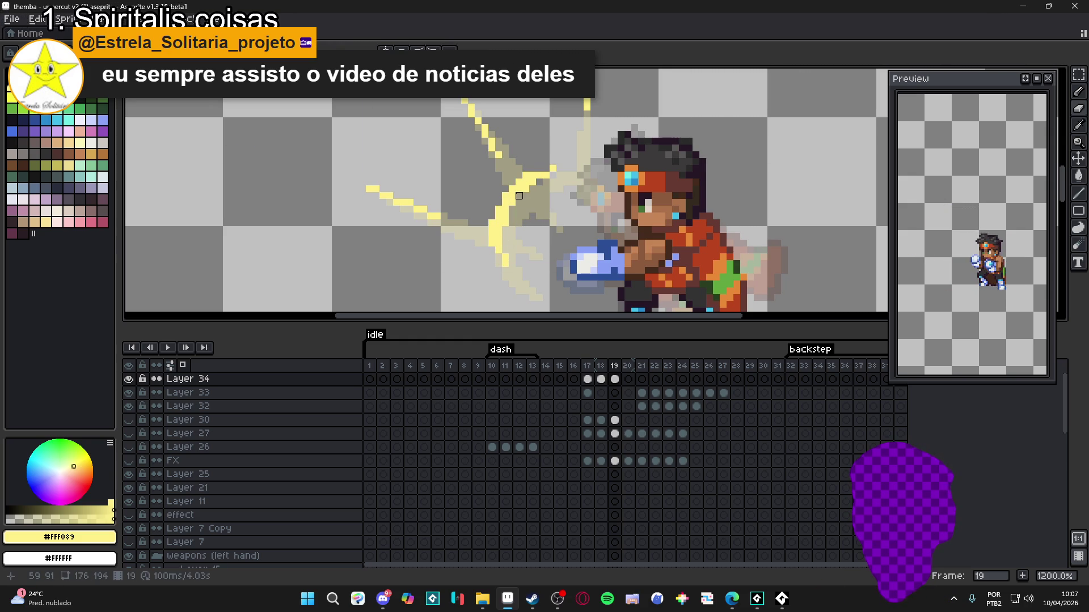
Switch back to the pencil and zoom in and out to inspect the fist effect.
key("b")
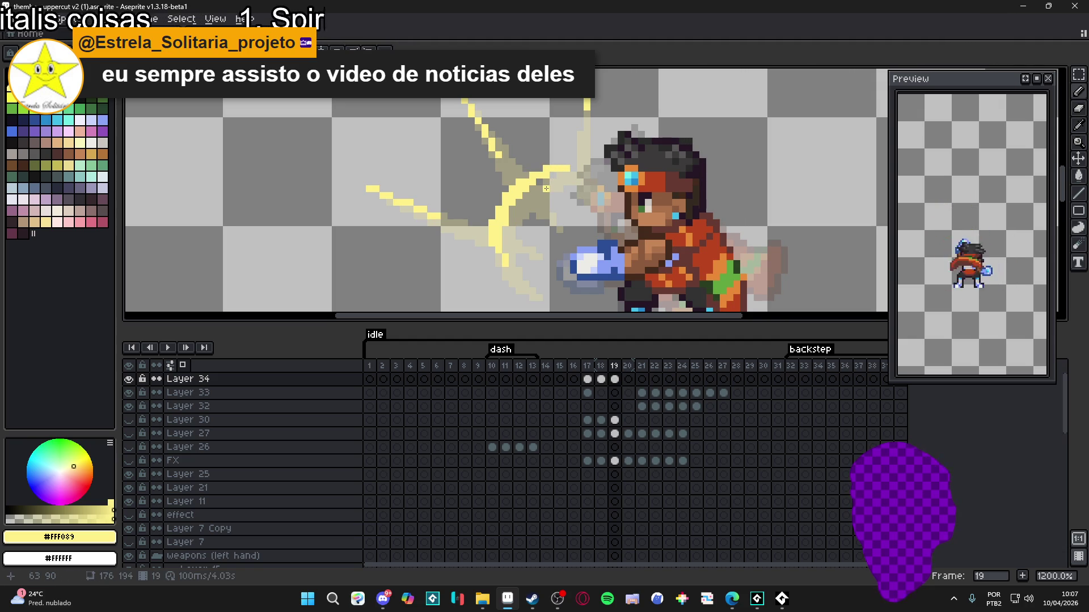
scroll(546, 188, "down", 4)
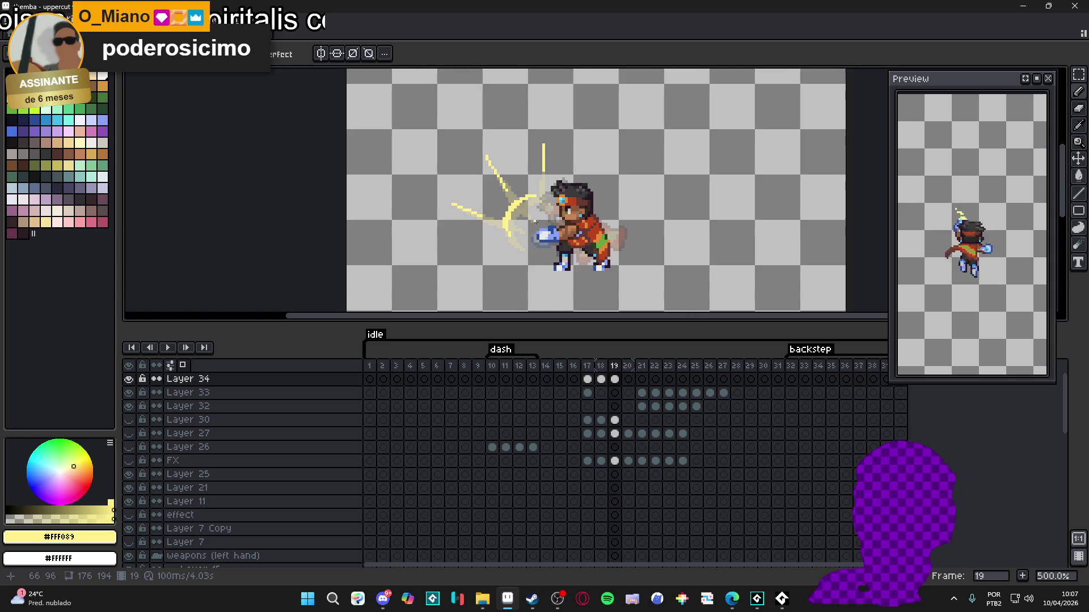
scroll(520, 237, "up", 4)
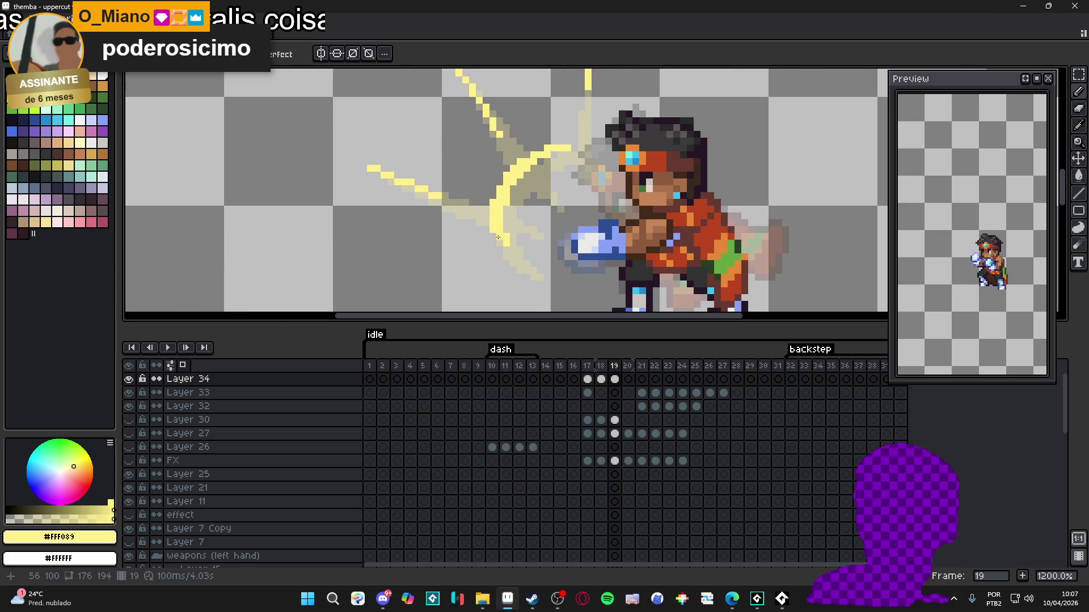
scroll(532, 227, "down", 3)
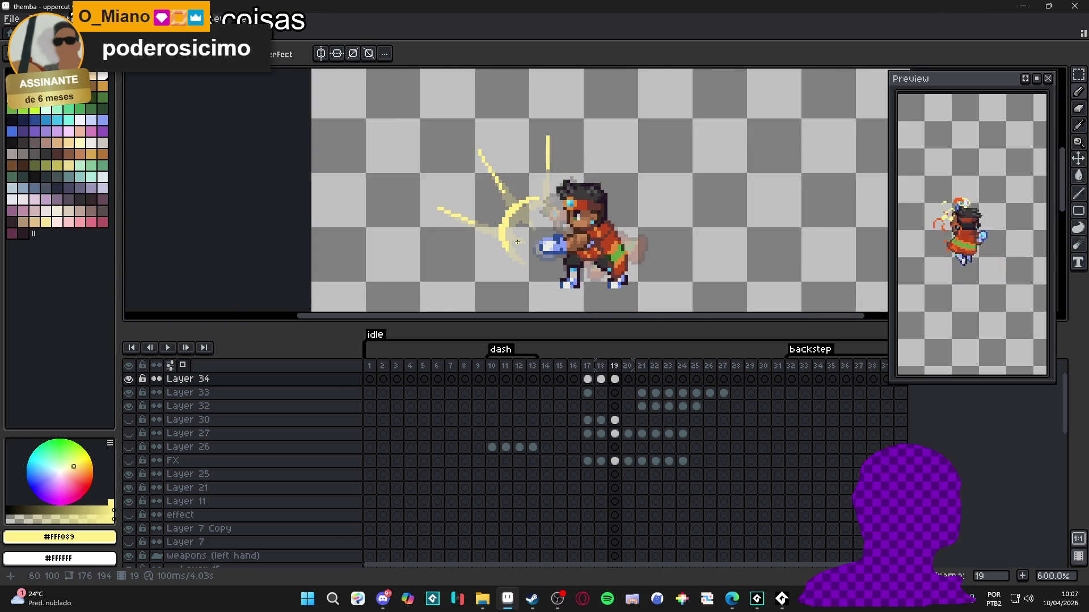
scroll(532, 228, "up", 4)
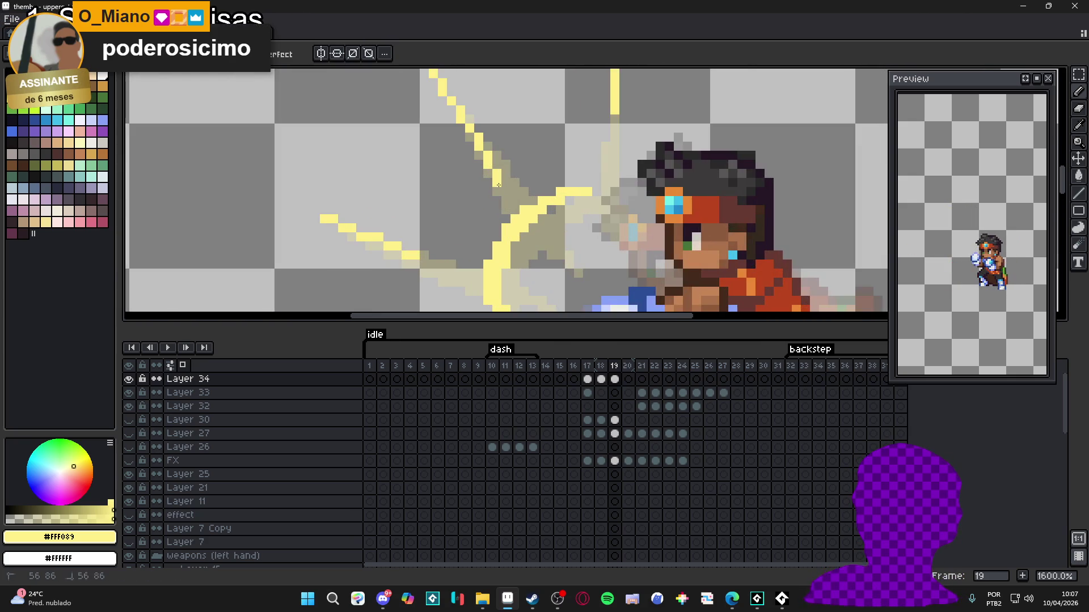
scroll(497, 203, "down", 6)
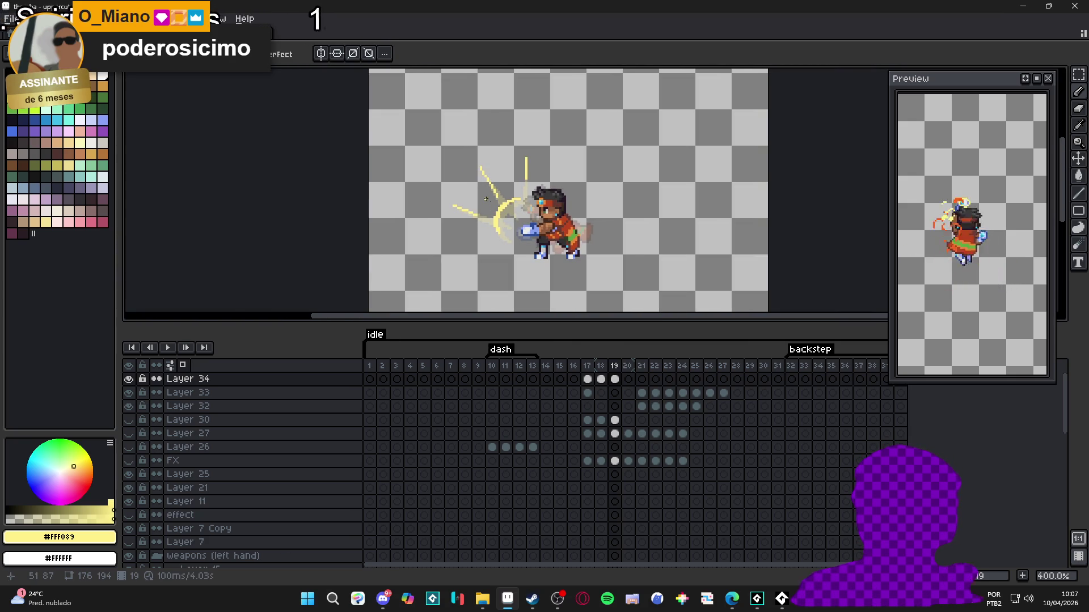
scroll(499, 221, "down", 1)
scroll(512, 237, "up", 1)
scroll(512, 236, "up", 5)
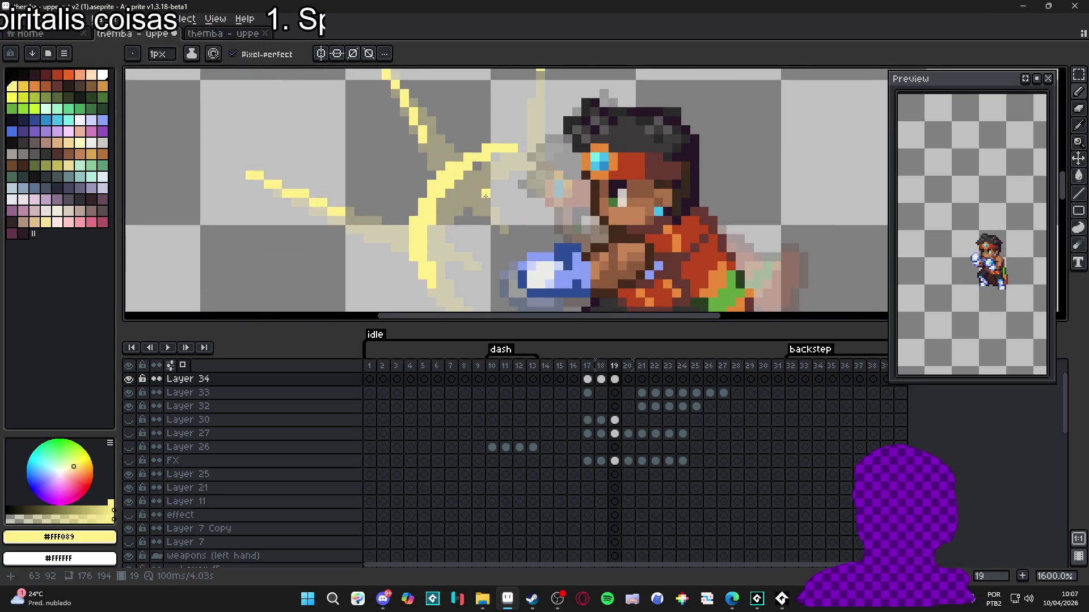
Check frames 18 and 19, then move to frame 20 on Layer 34.
left_click(605, 379)
left_click(614, 380)
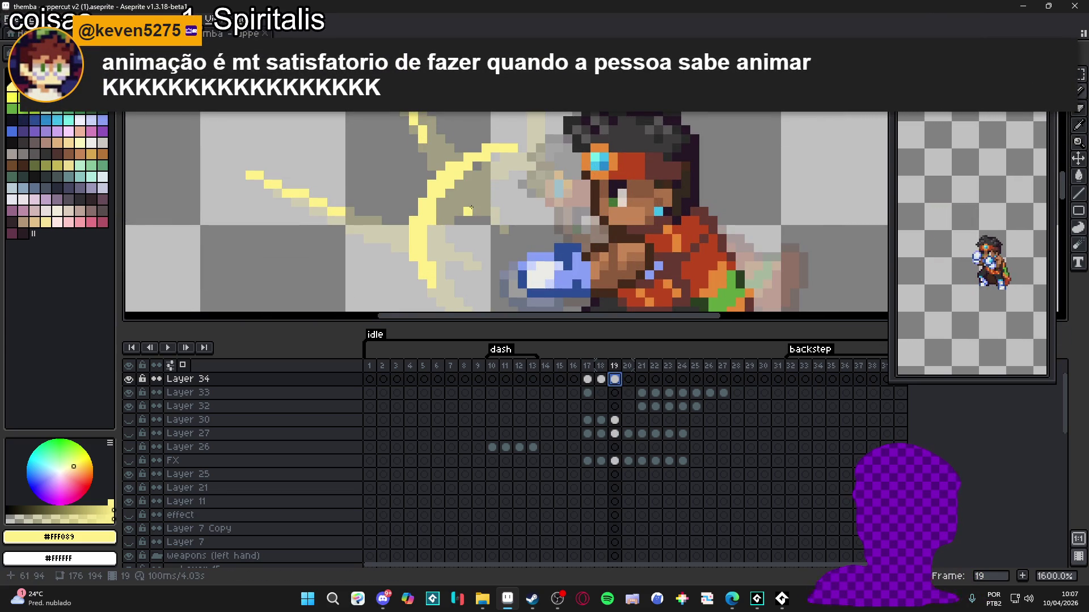
scroll(470, 208, "down", 3)
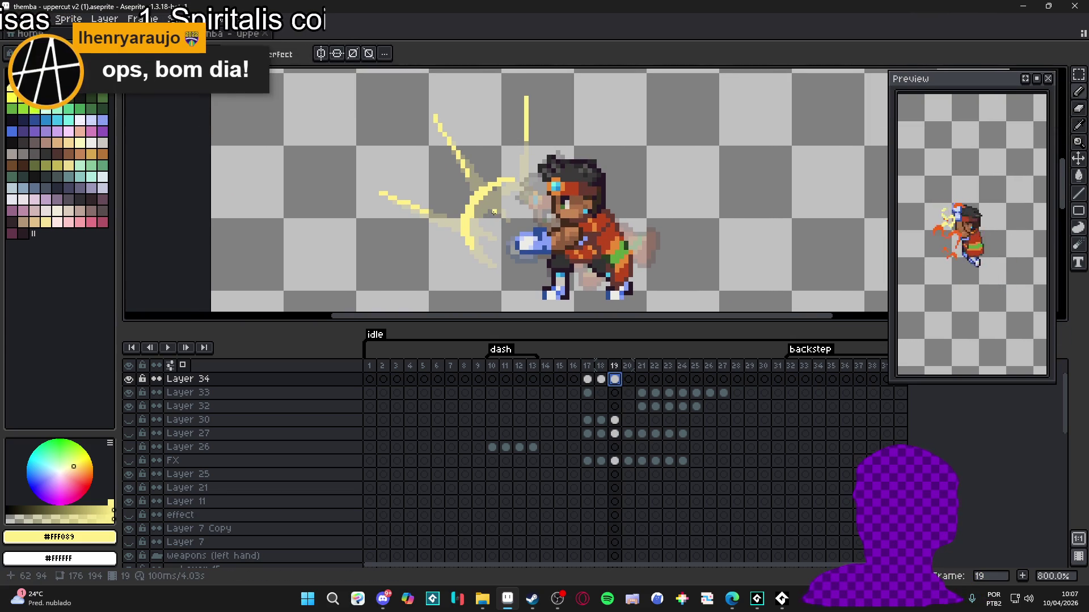
left_click(628, 379)
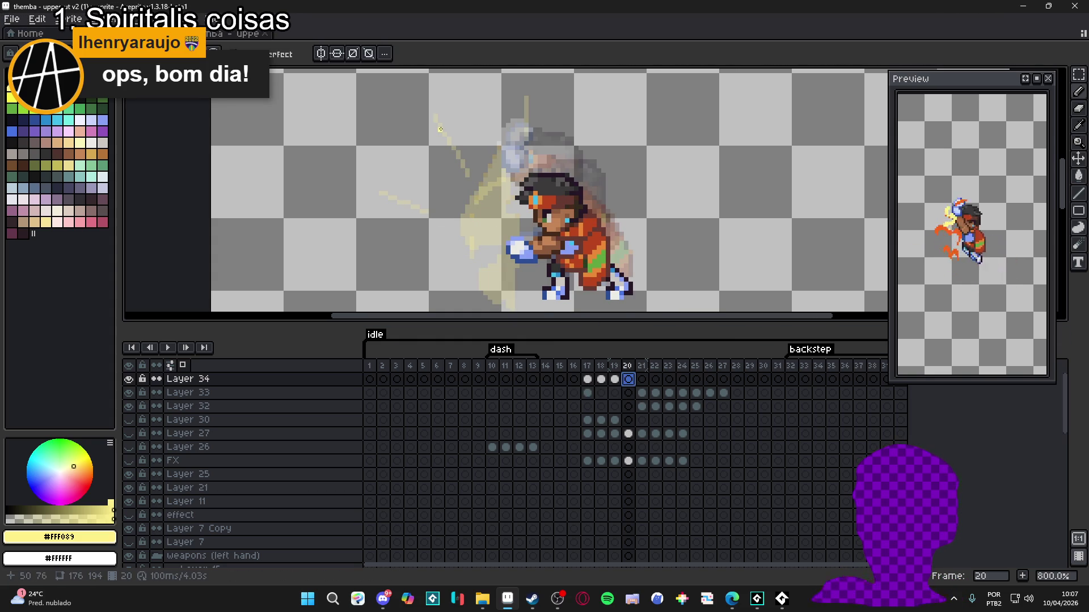
scroll(440, 130, "up", 2)
Place the first yellow glow pixels and strokes at the fist on frame 20.
left_click(504, 229)
left_click(501, 225)
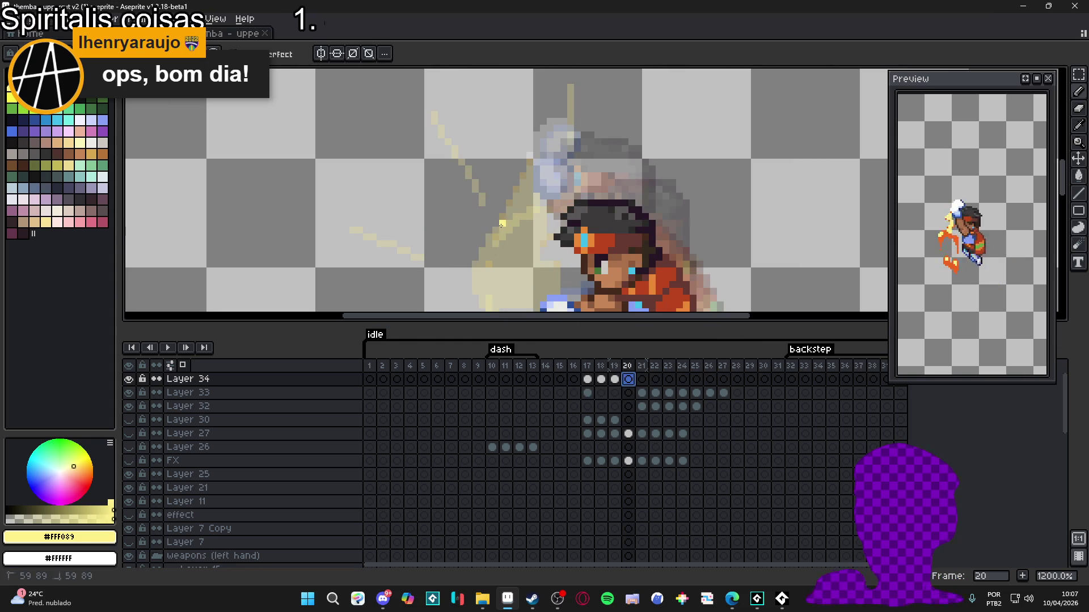
left_click_drag(512, 216, 497, 229)
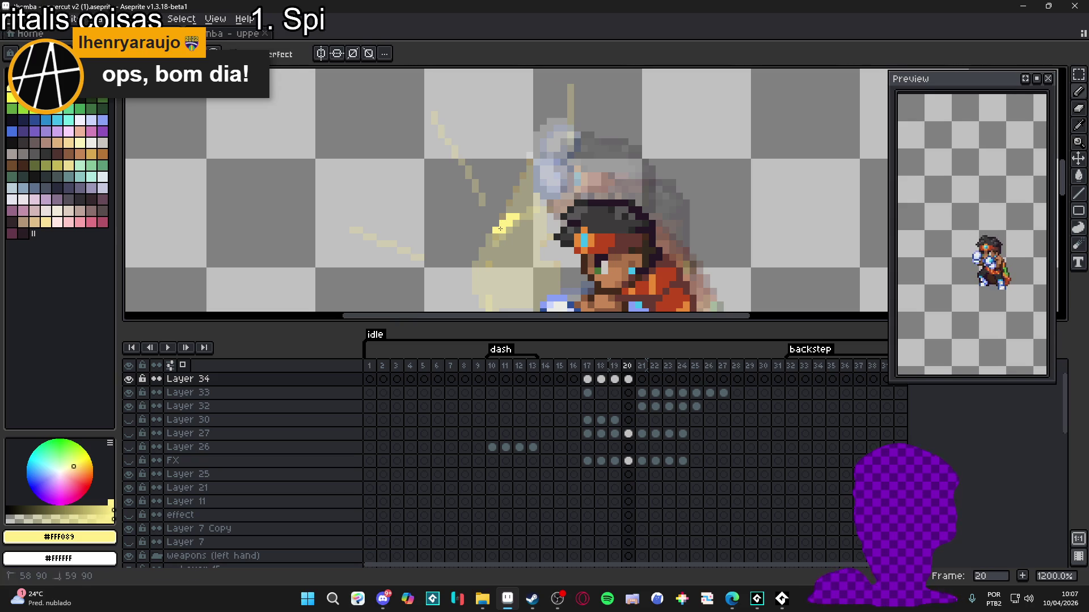
scroll(452, 223, "down", 2)
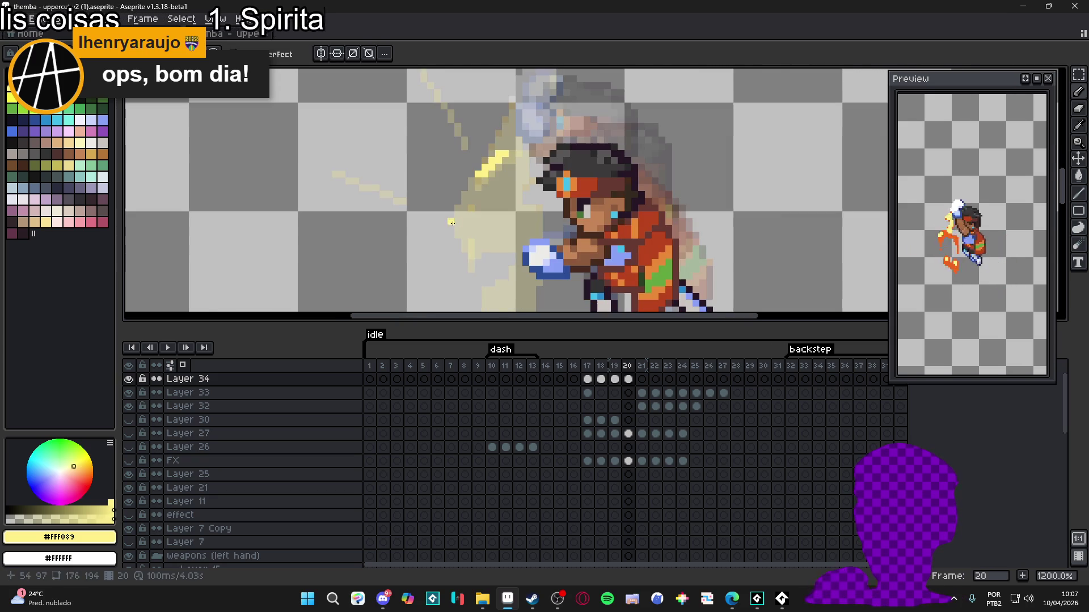
left_click_drag(463, 222, 464, 228)
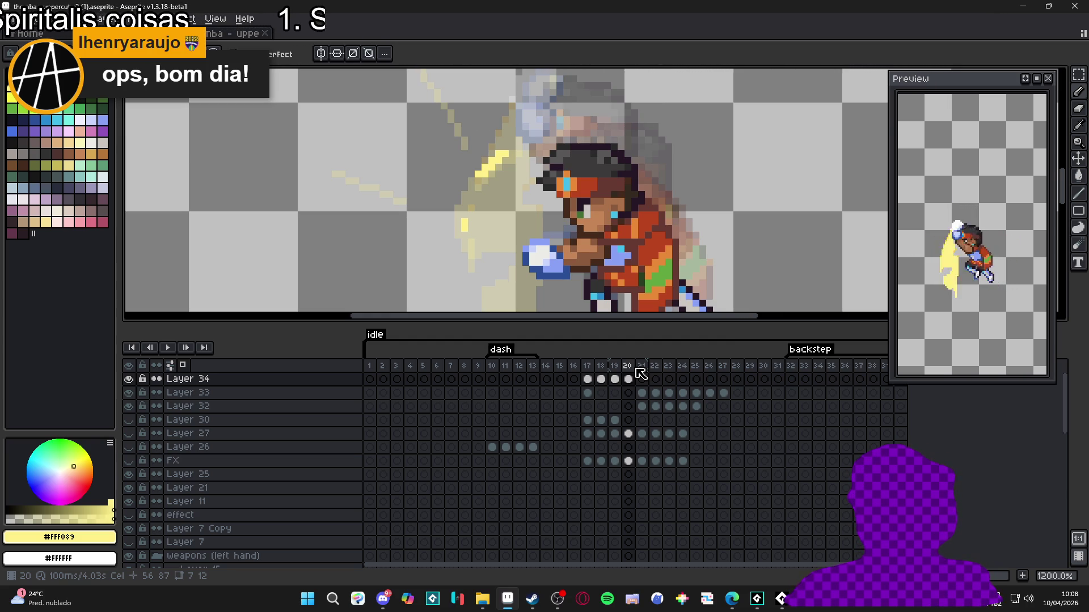
scroll(515, 269, "down", 5)
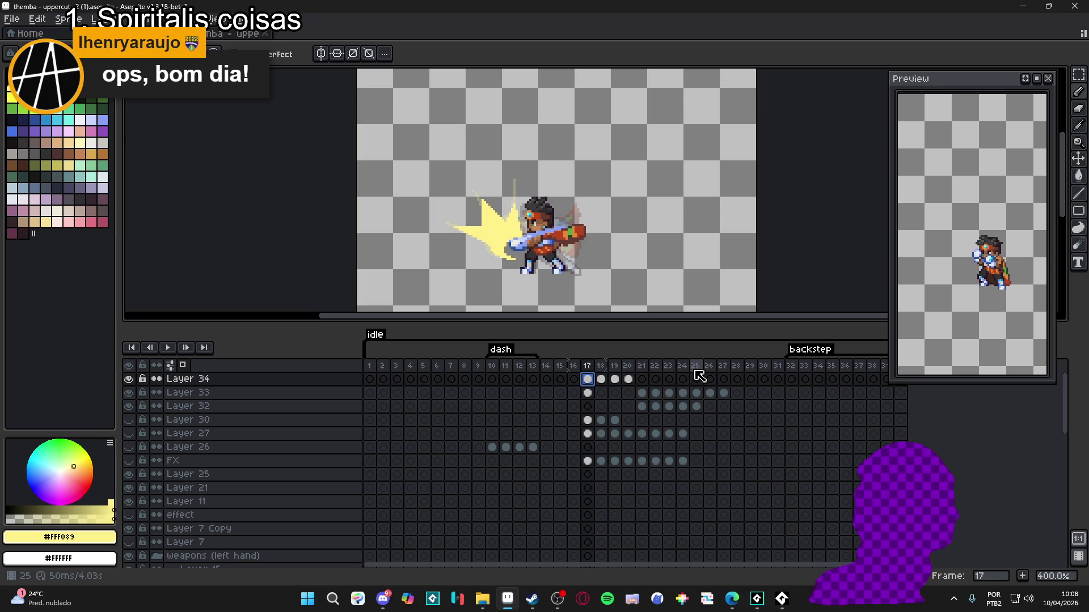
Compare the pose on frame 21, then return to frame 20 and zoom in.
left_click(629, 379)
left_click(641, 379)
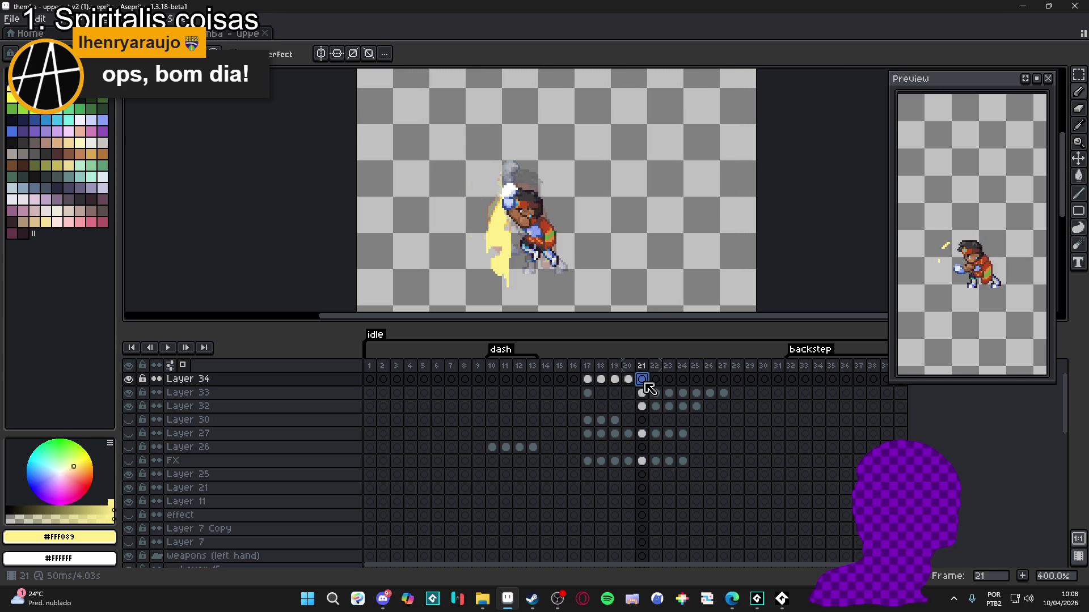
left_click(627, 380)
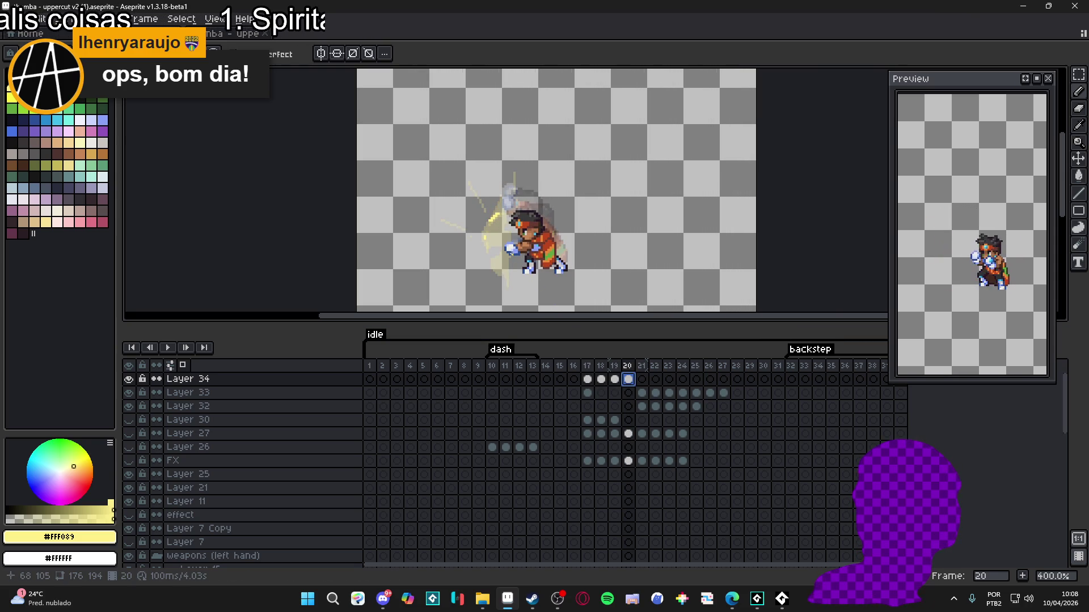
scroll(511, 252, "up", 2)
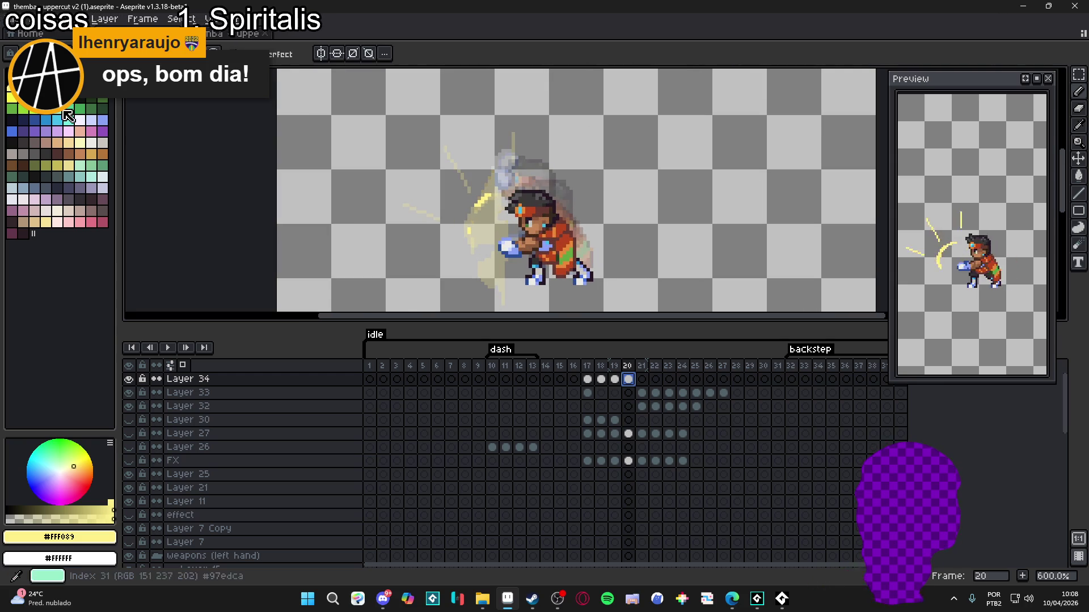
scroll(452, 230, "up", 4)
Paint a pale-yellow glow blob over the glove with left, right, downward and upward spikes.
left_click_drag(542, 244, 511, 260)
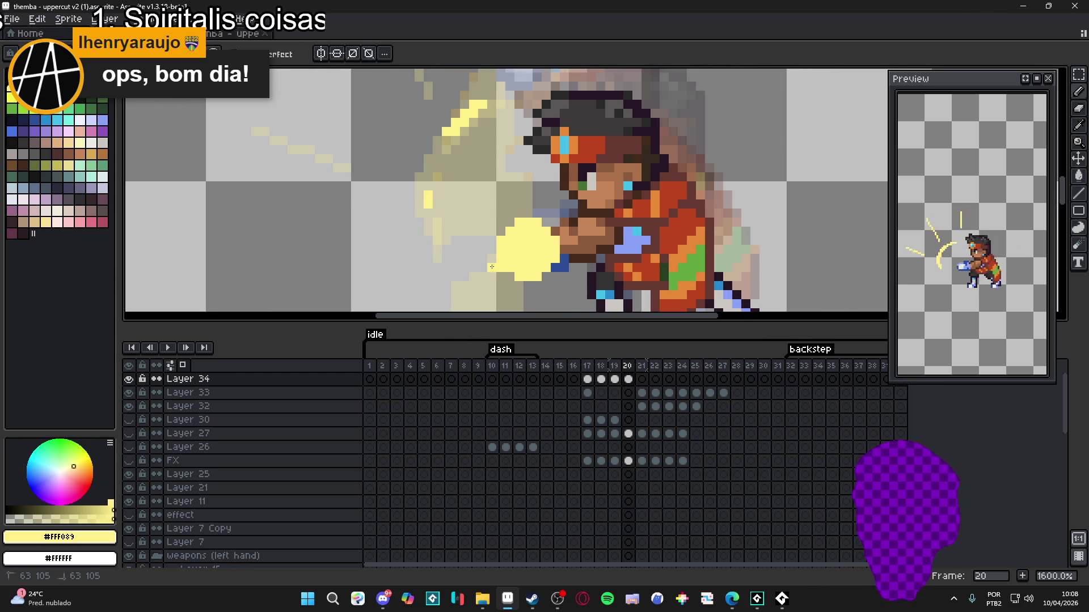
left_click_drag(481, 246, 569, 238)
left_click(558, 244)
left_click(583, 236)
left_click_drag(523, 271, 523, 310)
left_click(530, 272)
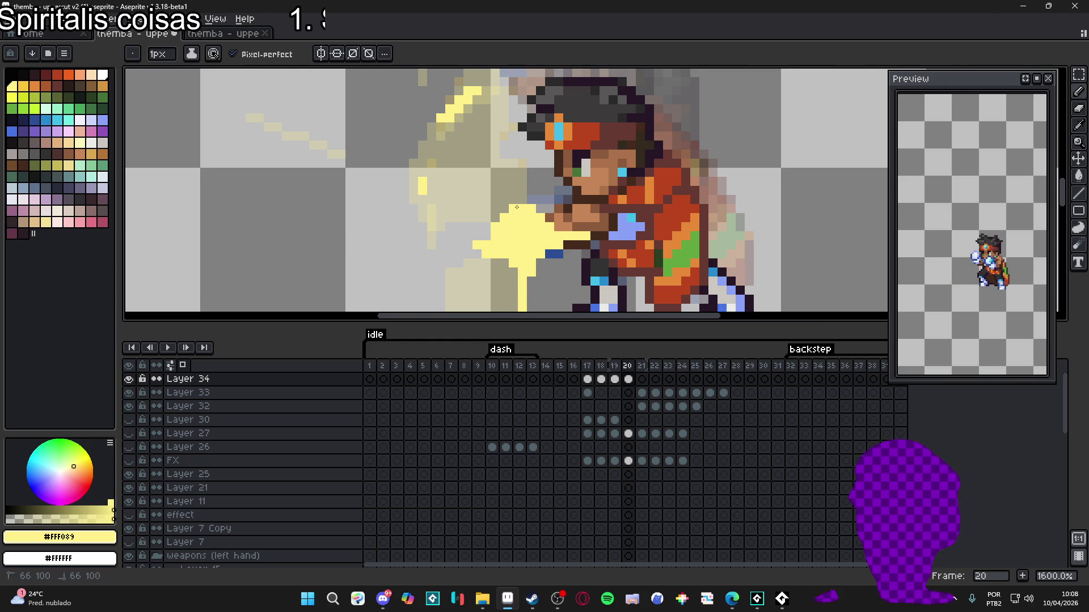
left_click_drag(517, 207, 514, 169)
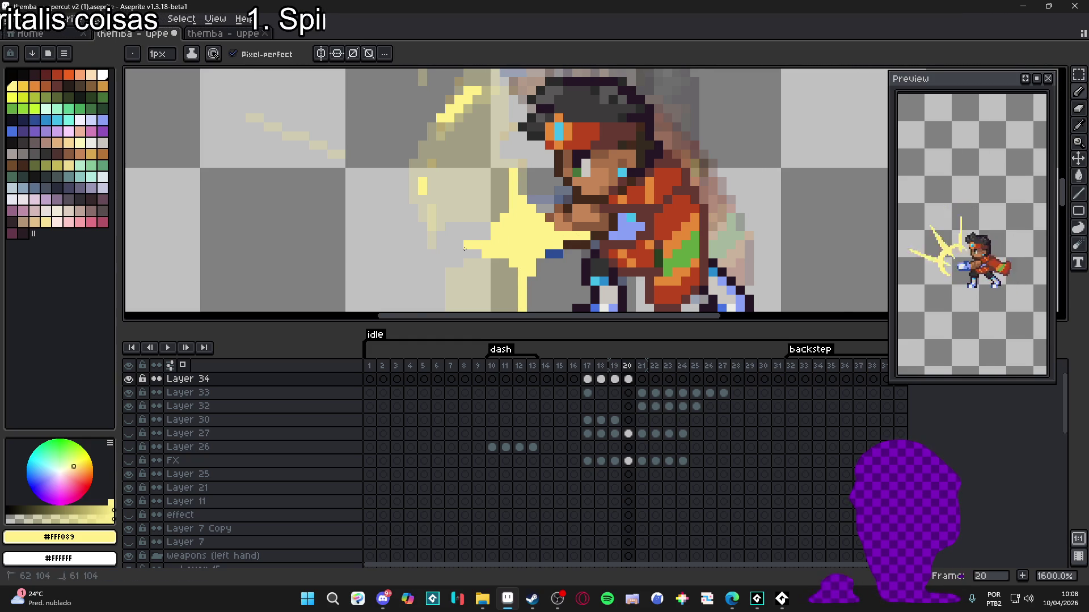
scroll(496, 258, "down", 3)
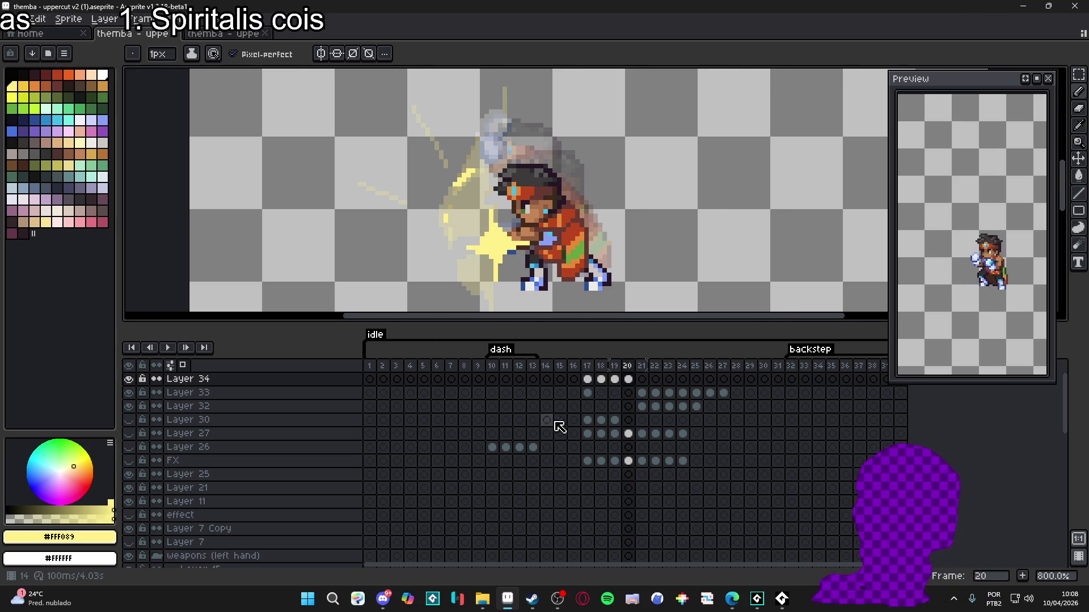
Step through frames 22 onward on Layer 33 and return to frame 22.
left_click(641, 393)
left_click(655, 393)
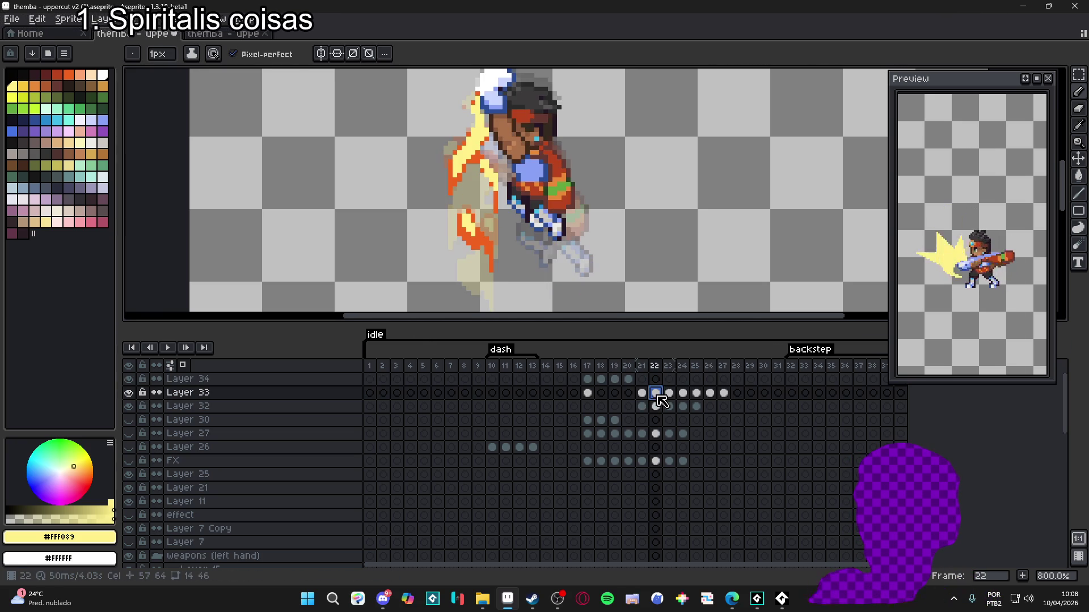
left_click(668, 393)
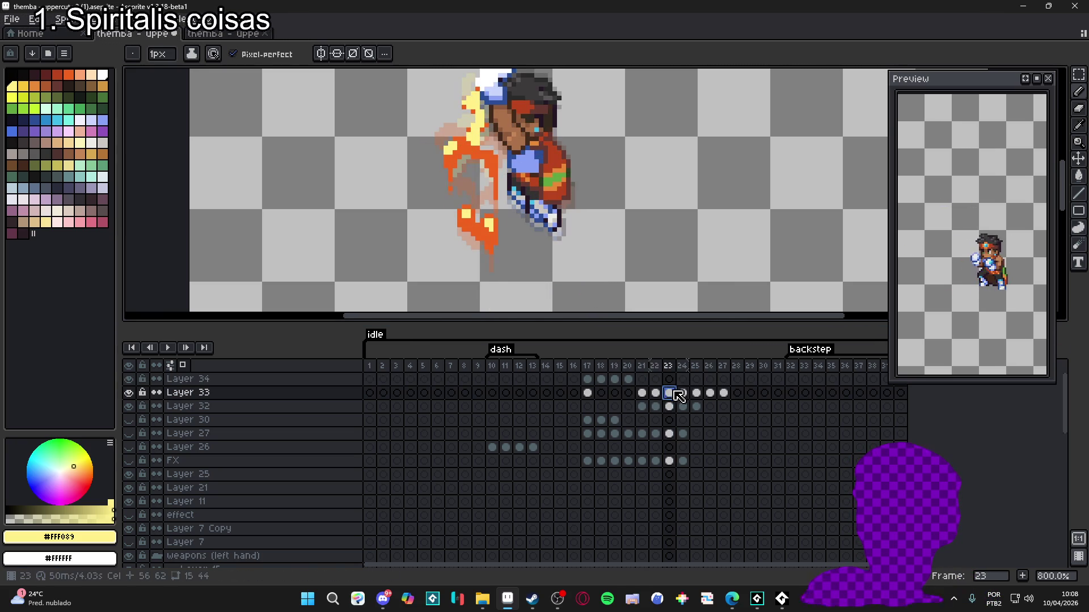
left_click(683, 393)
left_click(641, 393)
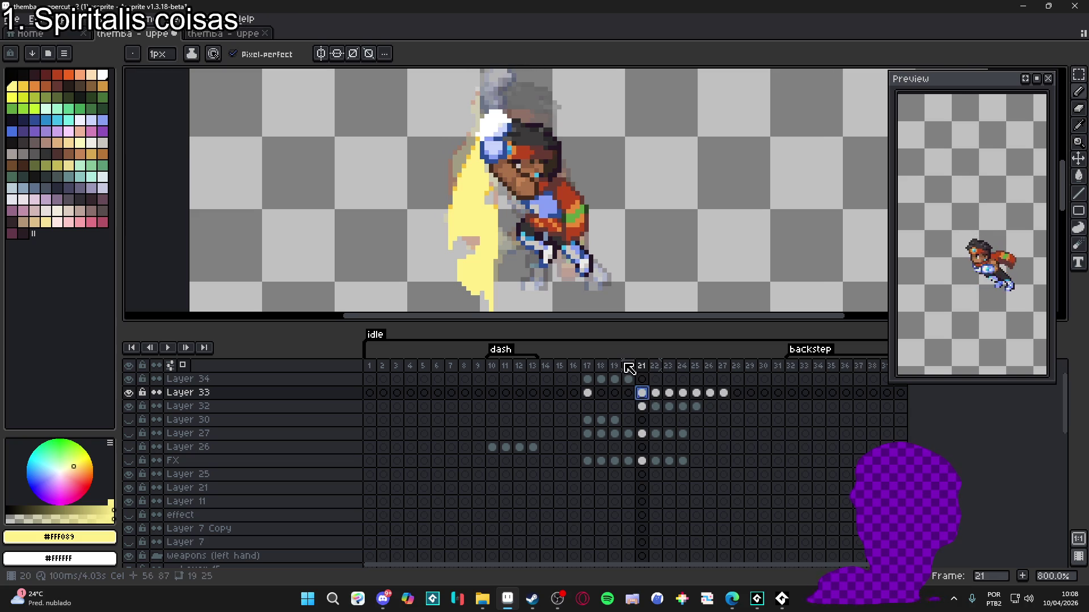
left_click(655, 393)
scroll(477, 239, "up", 1)
Pick orange #F1641F and fill frame 18's yellow burst with it.
left_click(478, 239, "alt")
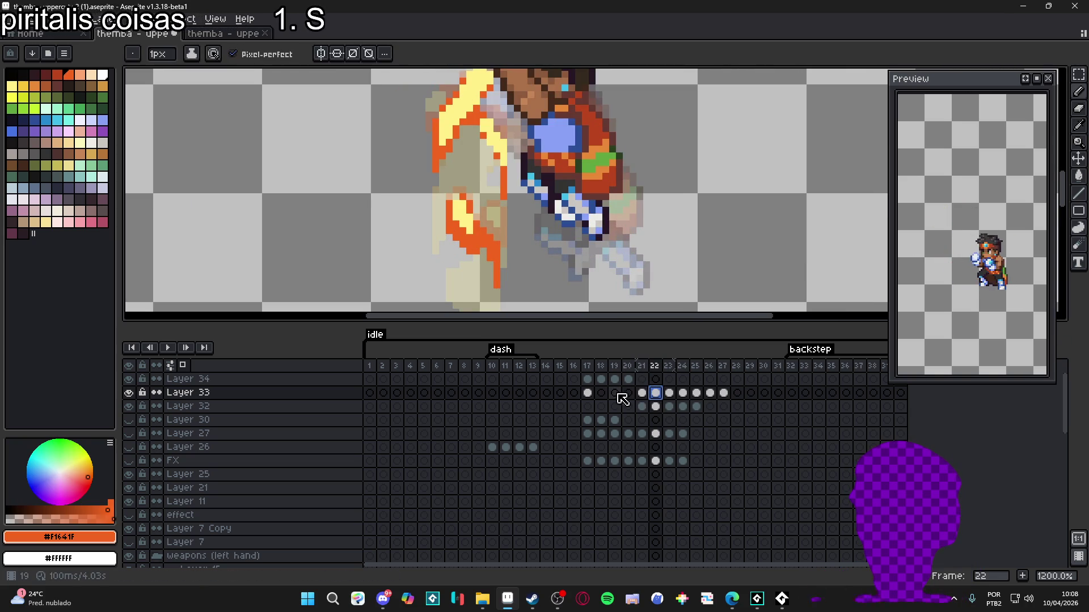
left_click(588, 392)
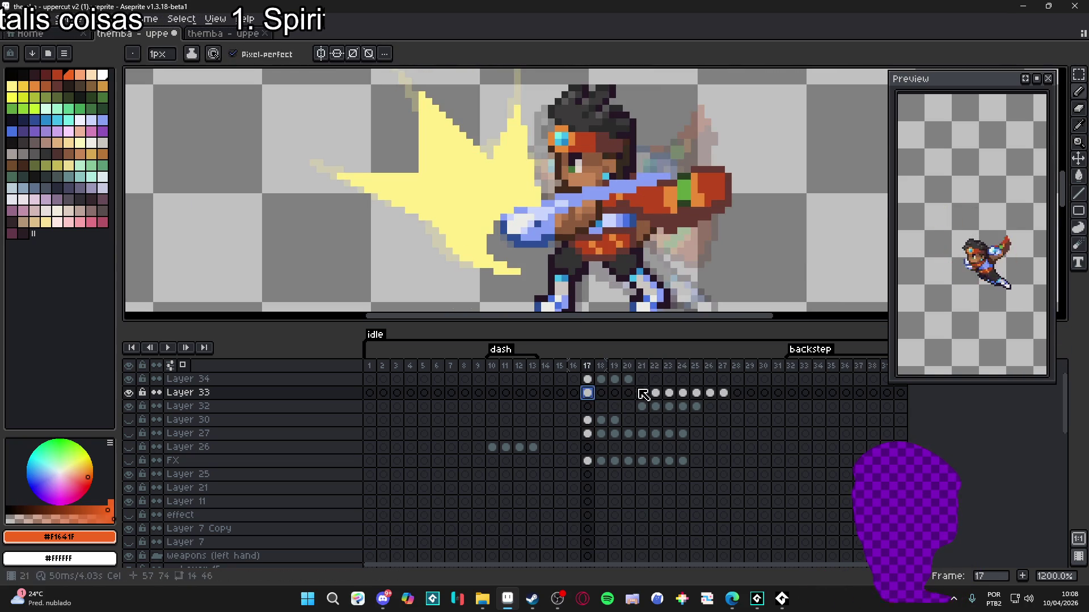
left_click(600, 379)
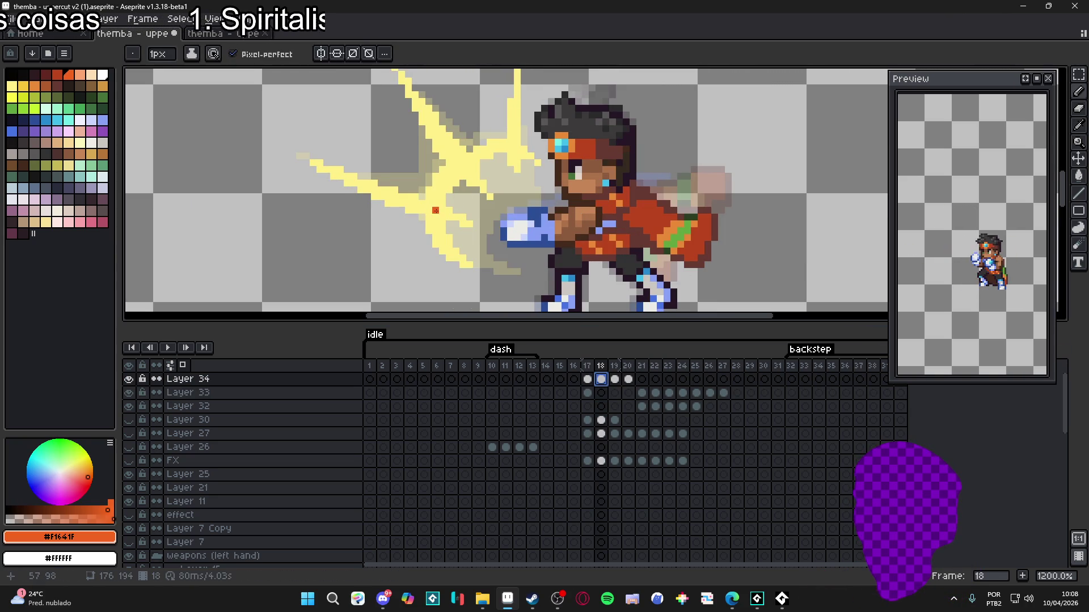
key("g")
left_click(437, 211)
scroll(471, 209, "up", 1)
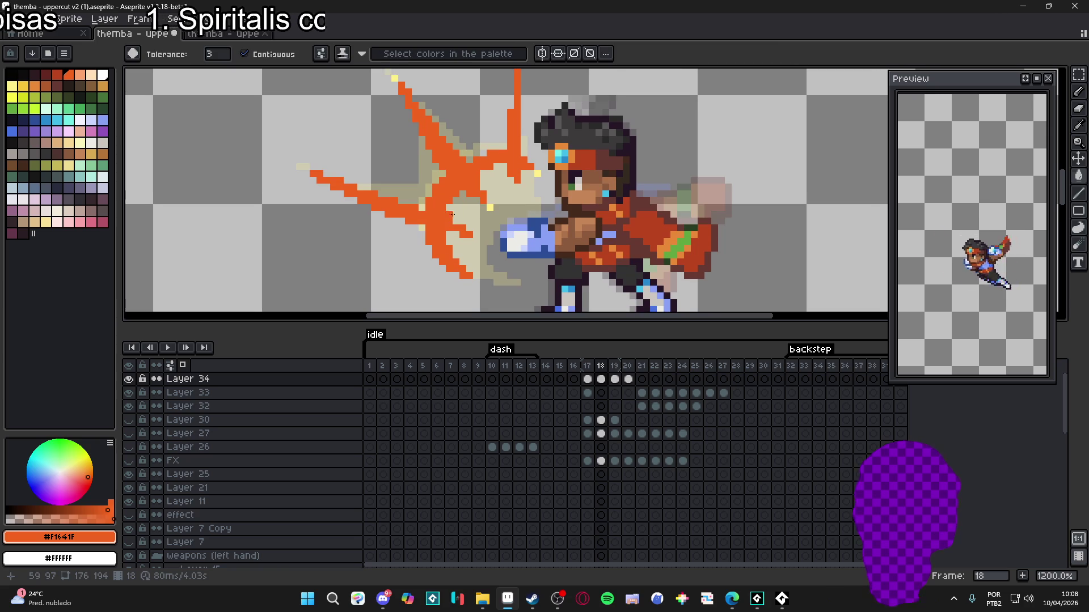
key("b")
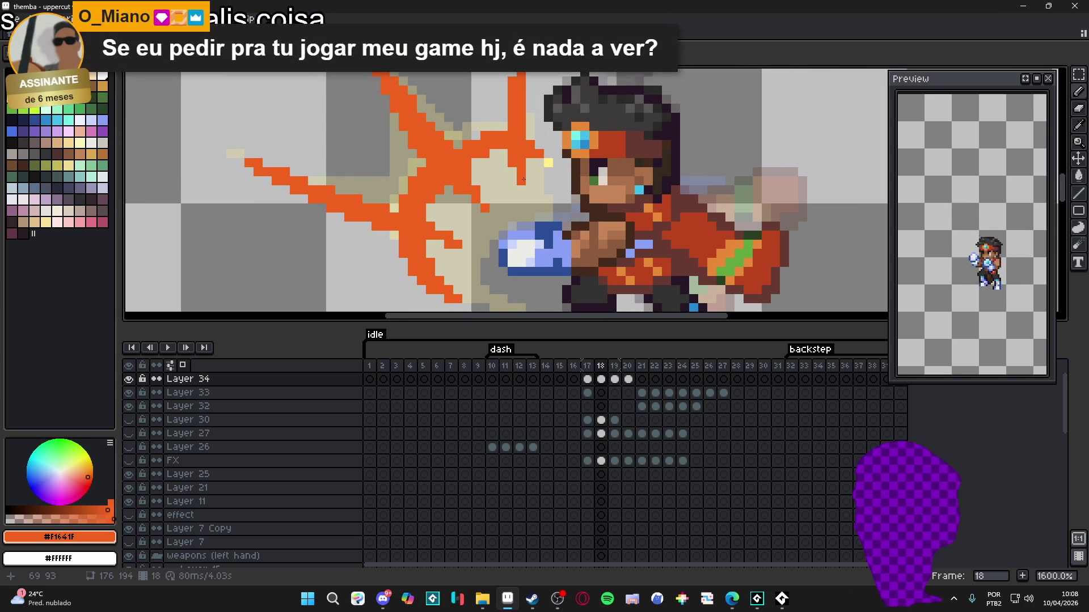
Pick the pale yellow #FFF089 from frame 17's burst and return to frame 18.
scroll(505, 206, "down", 3)
scroll(515, 207, "up", 3)
key("Left")
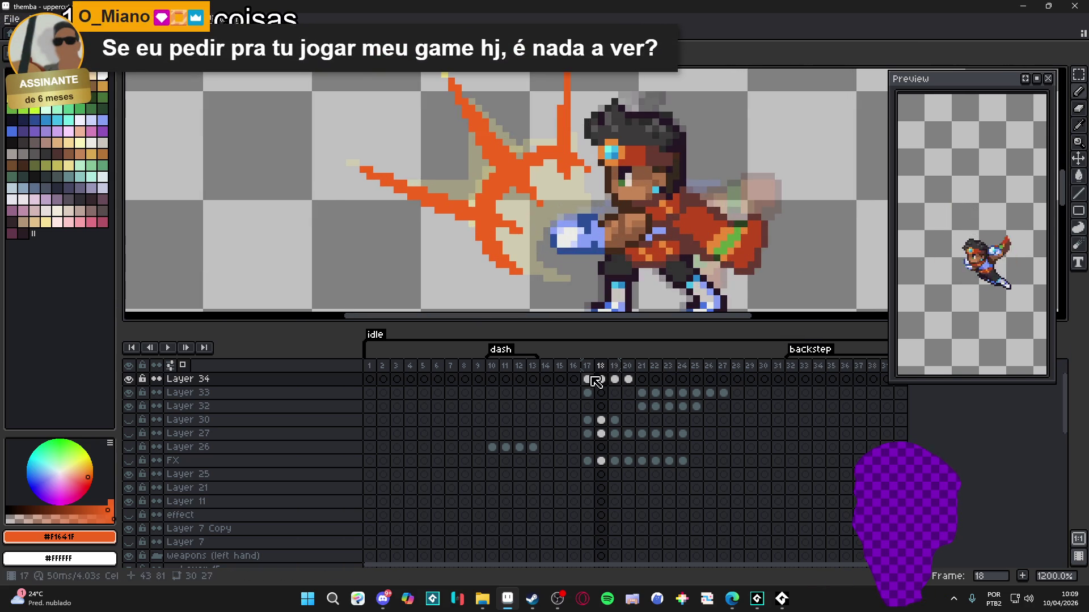
left_click(537, 273, "alt")
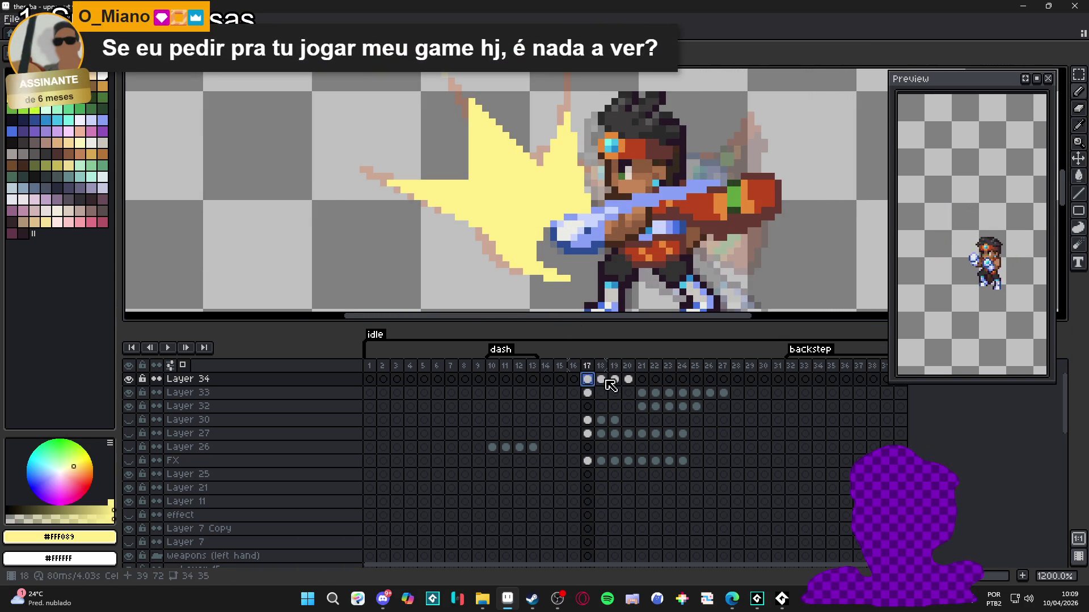
key("Right")
left_click(589, 379)
left_click(600, 380)
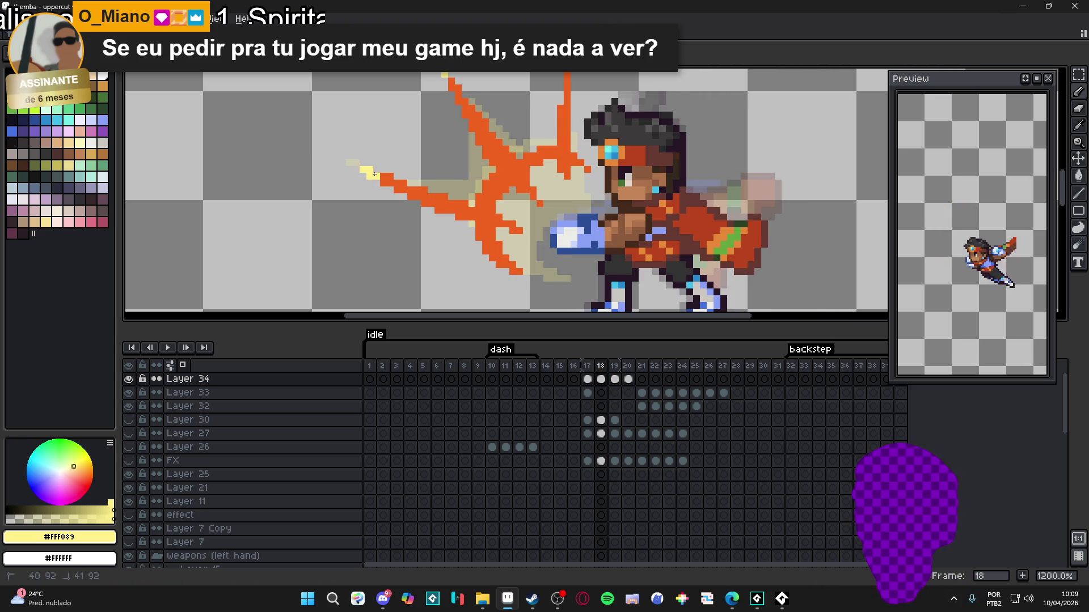
Draw pale yellow pixels along the burst's left tip and lower-left edge.
left_click_drag(382, 174, 435, 191)
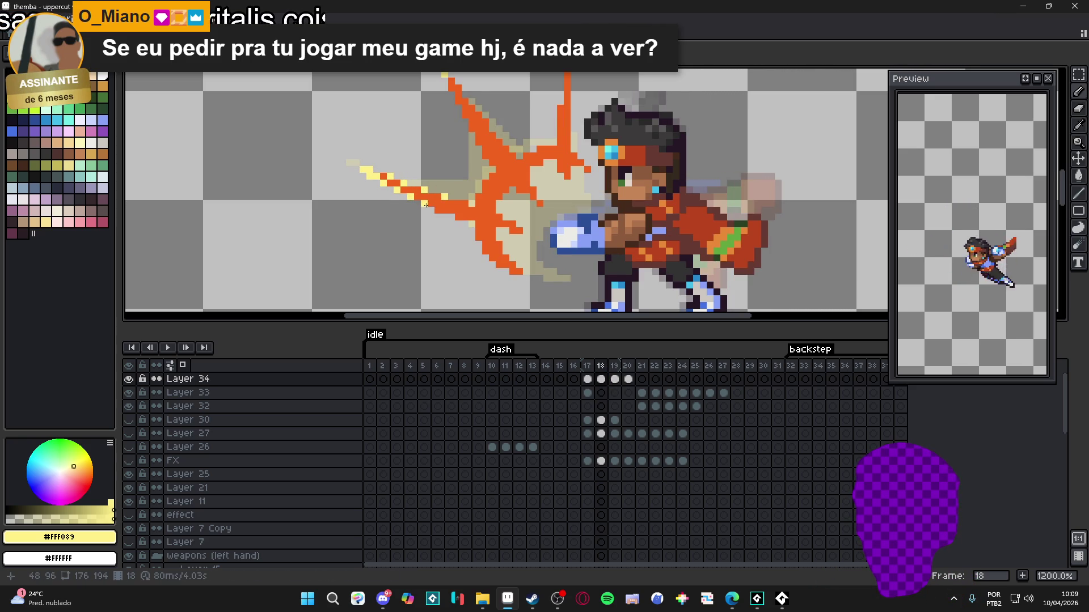
left_click_drag(462, 204, 485, 245)
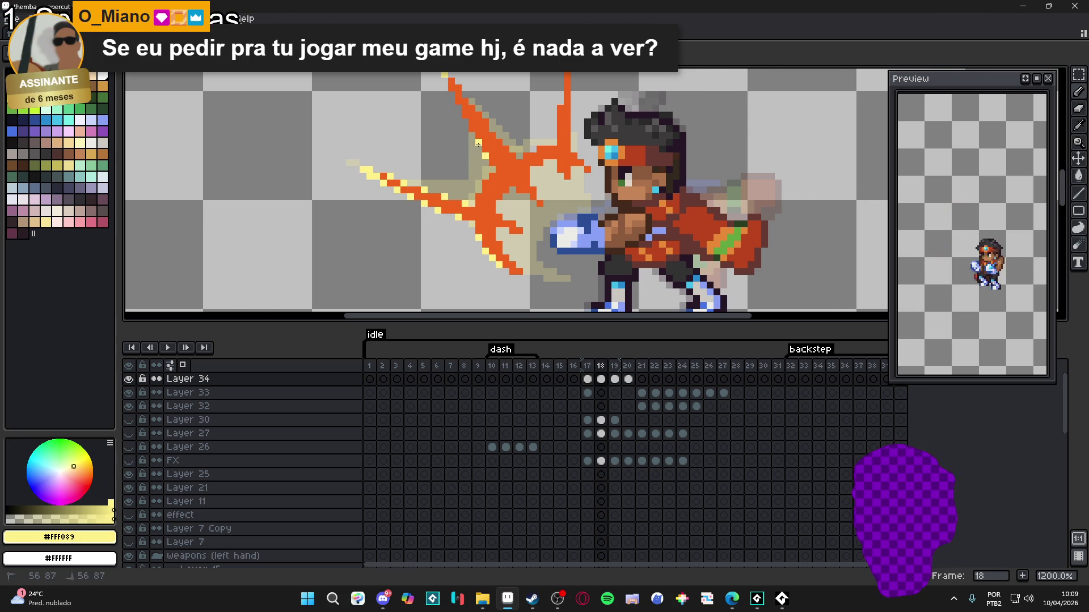
scroll(464, 116, "down", 3)
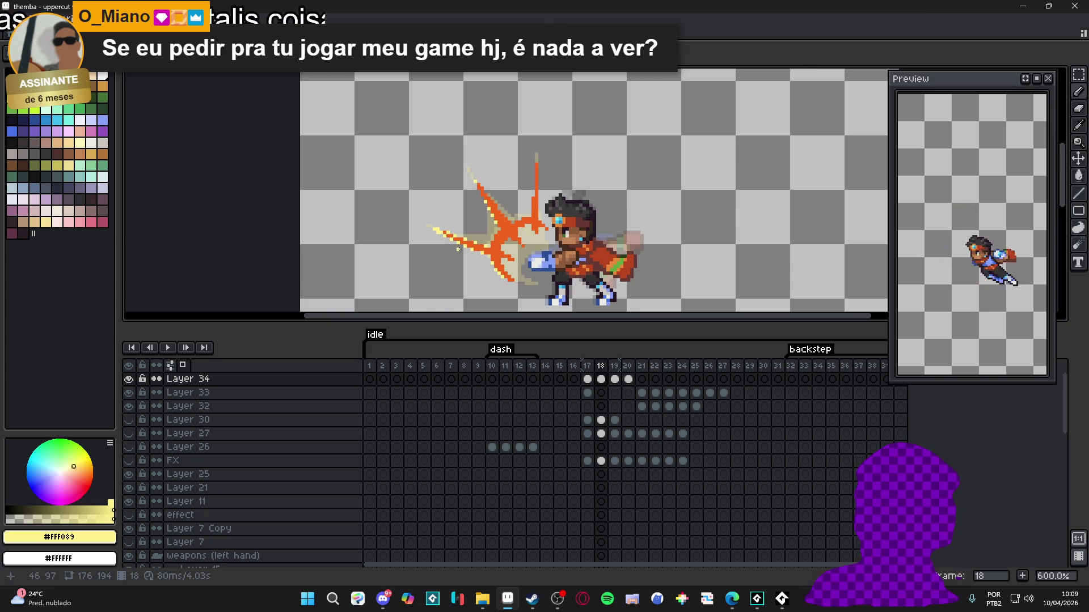
Paint yellow lines along two orange edges of the frame 18 spark burst.
scroll(458, 248, "up", 6)
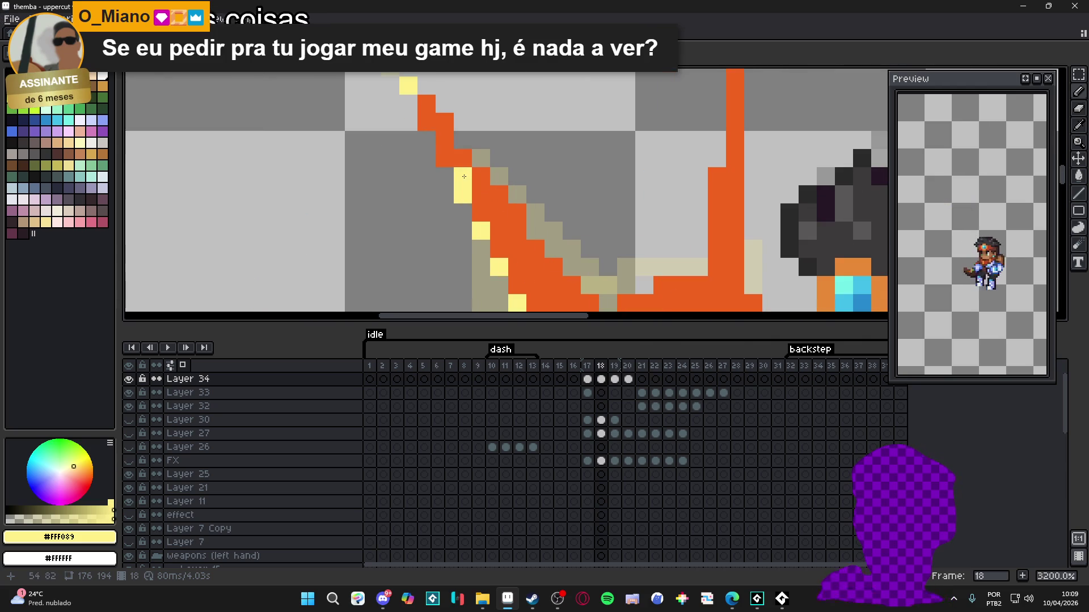
mouse_move(459, 160)
left_mouse_down()
mouse_move(429, 105)
mouse_move(443, 139)
mouse_move(467, 147)
left_mouse_up()
scroll(431, 113, "down", 6)
scroll(436, 123, "up", 5)
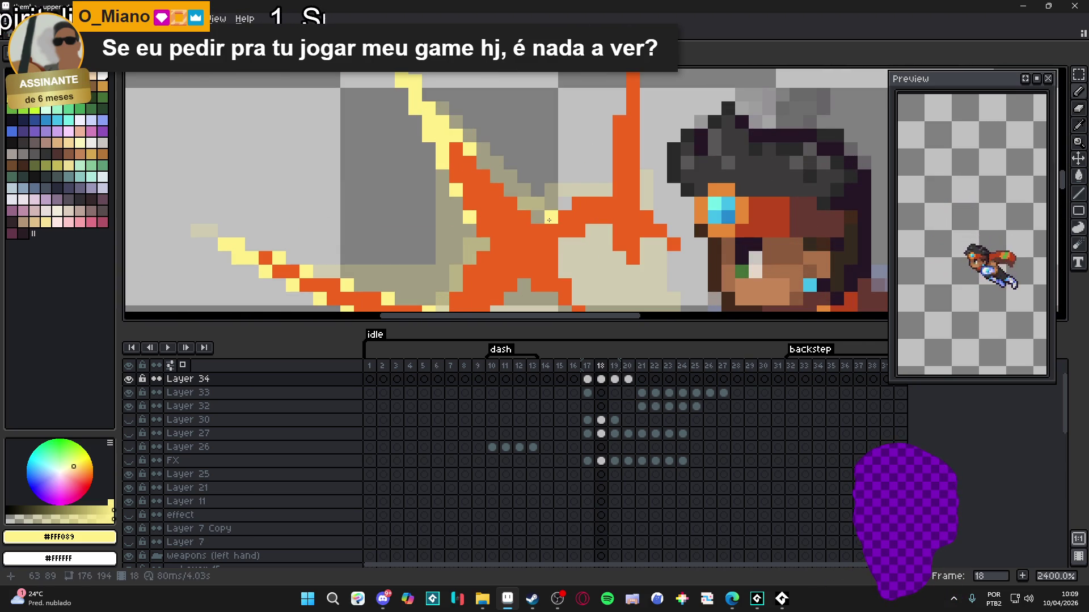
scroll(623, 111, "up", 3)
left_click_drag(622, 111, 622, 206)
scroll(623, 215, "down", 5)
scroll(623, 227, "up", 1)
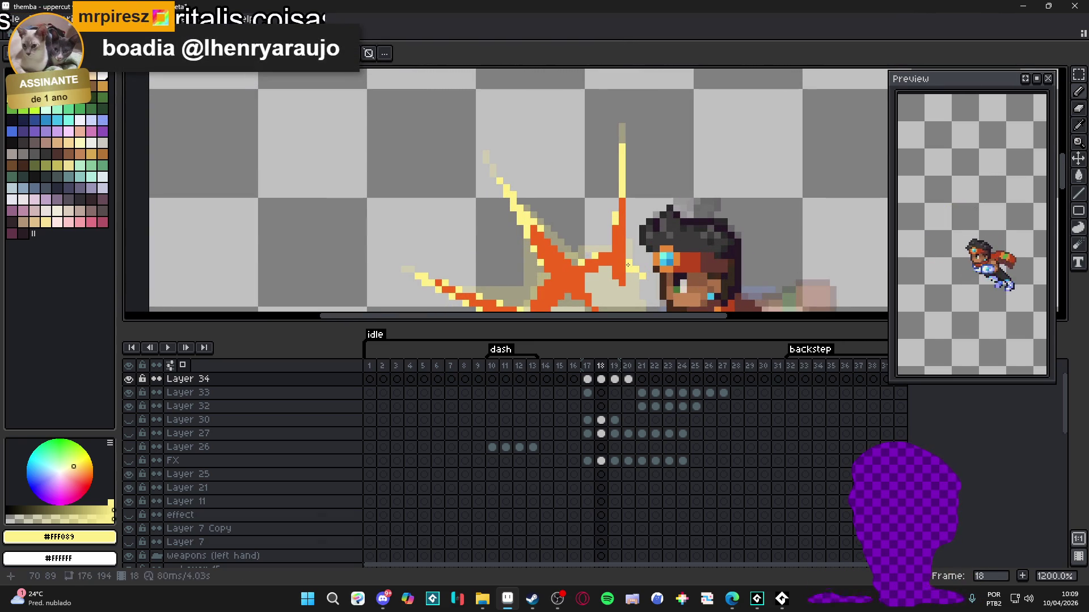
scroll(593, 268, "down", 3)
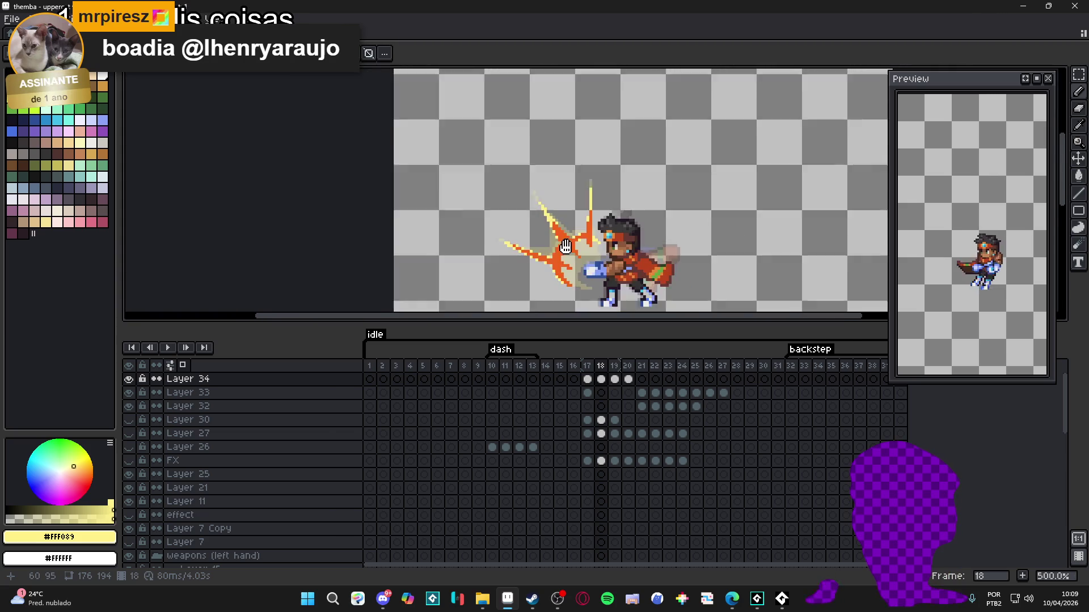
scroll(590, 227, "up", 5)
Paint a yellow patch into the burst's centre, undoing two misplaced strokes.
left_click(588, 197)
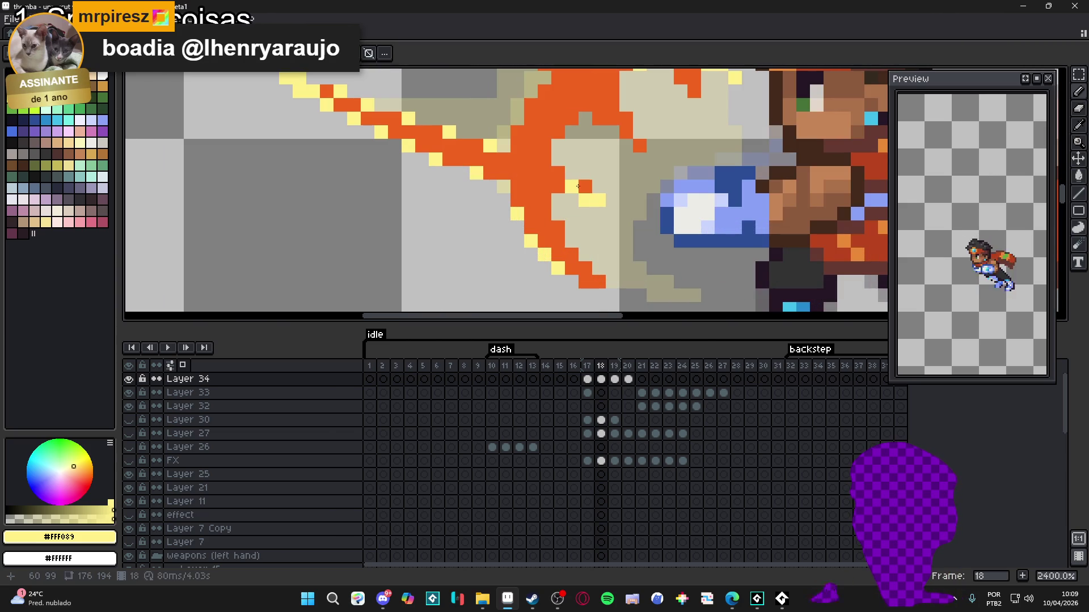
left_click_drag(576, 229, 564, 285)
scroll(564, 286, "down", 3)
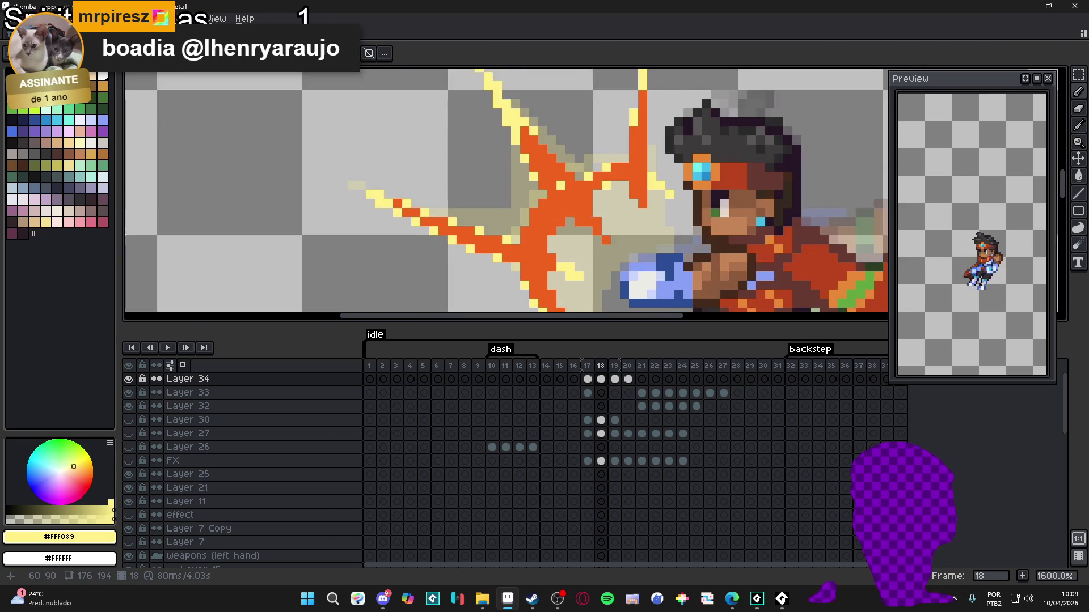
scroll(559, 223, "up", 5)
left_click(552, 223)
left_click(533, 230)
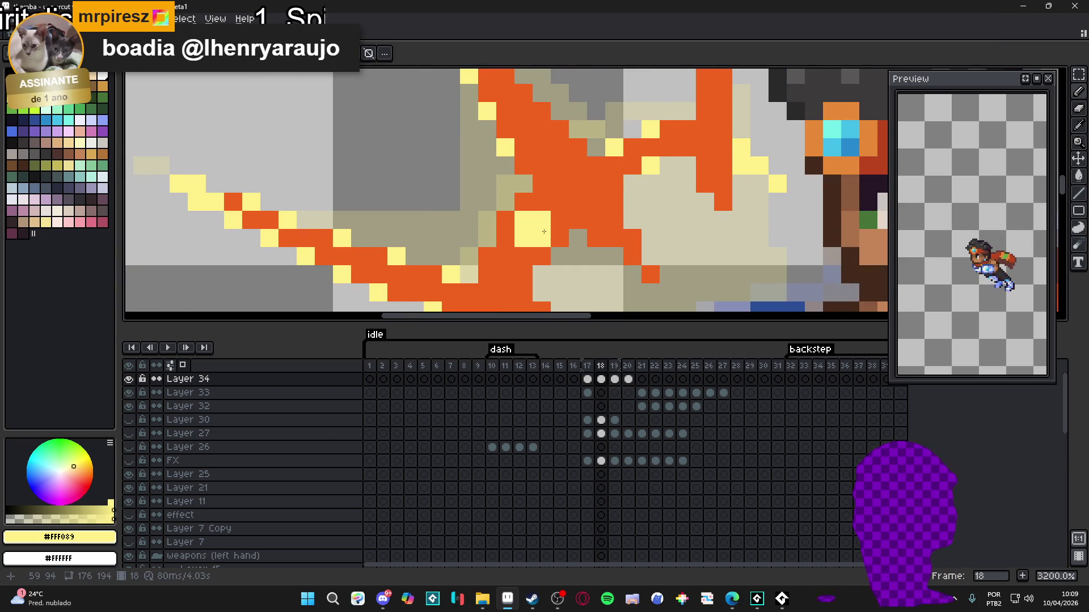
key("ctrl+z")
left_click(533, 211)
left_click(570, 193)
left_click_drag(578, 166, 588, 184)
key("ctrl+z")
Recolour more orange burst pixels to yellow to fill out the core.
left_click(614, 174)
left_click(632, 148)
left_click(651, 148)
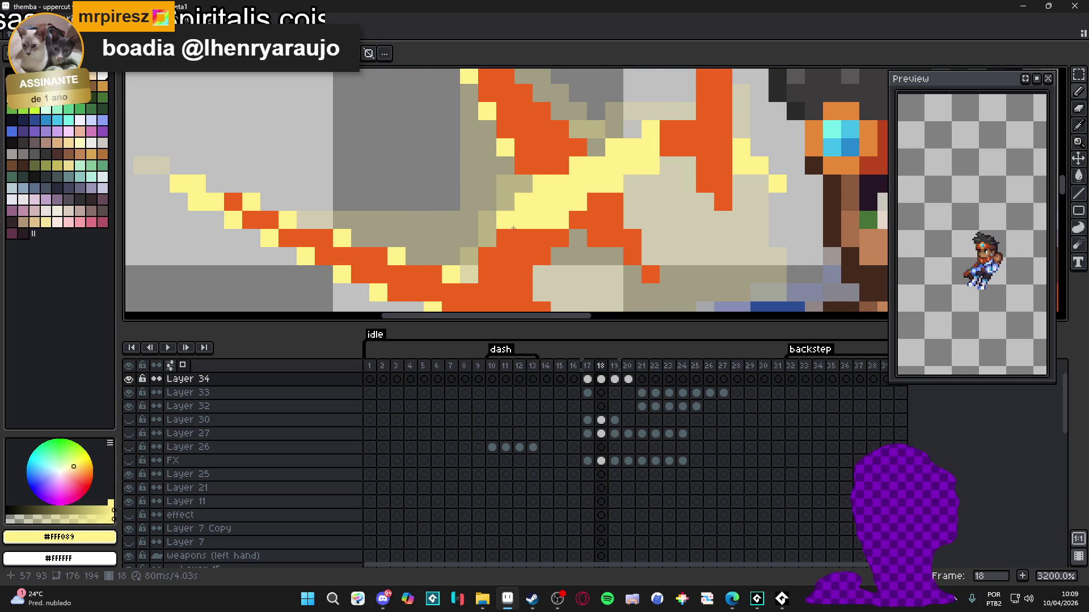
left_click(505, 238)
left_click(522, 238)
left_click(504, 256)
left_click(504, 275)
left_click(523, 256)
scroll(517, 256, "down", 4)
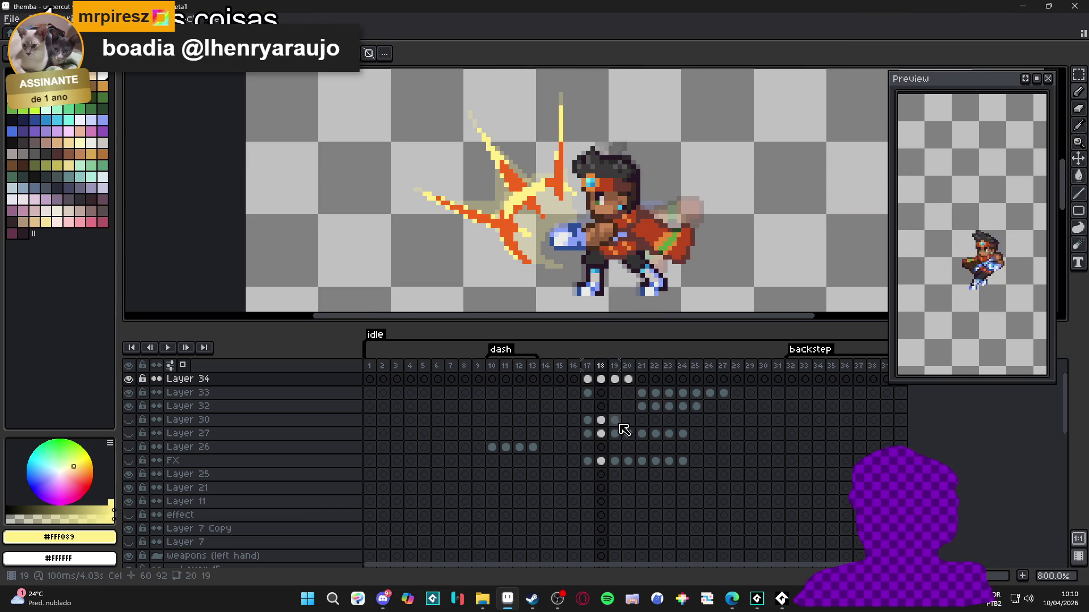
Flood-fill the yellow arc on frame 19 of Layer 34 with orange #F1641F.
left_click(616, 379)
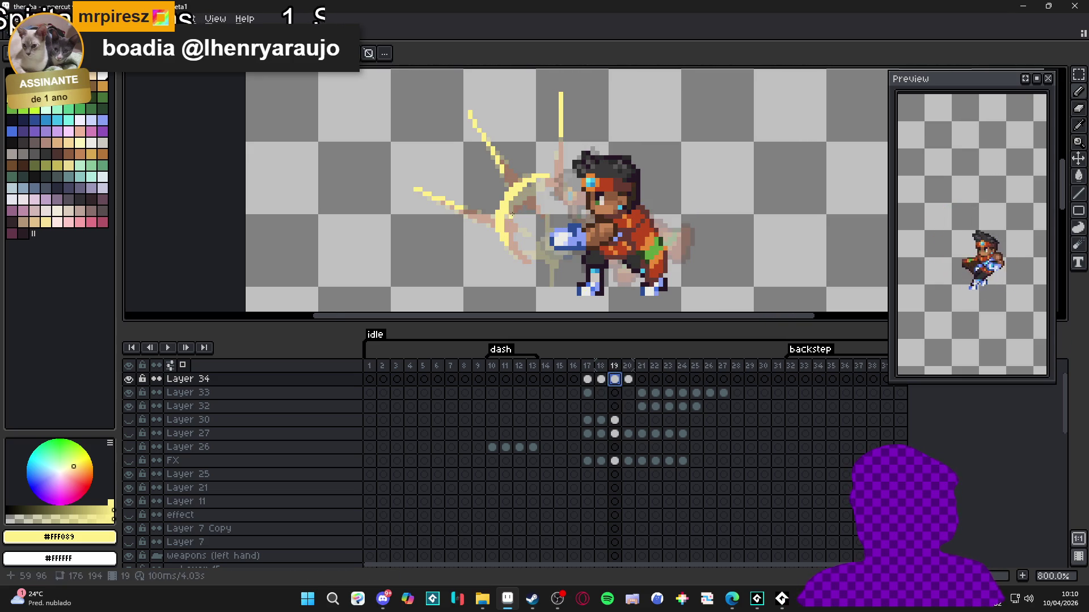
key("plus")
key("plus")
key("g")
left_click(499, 233)
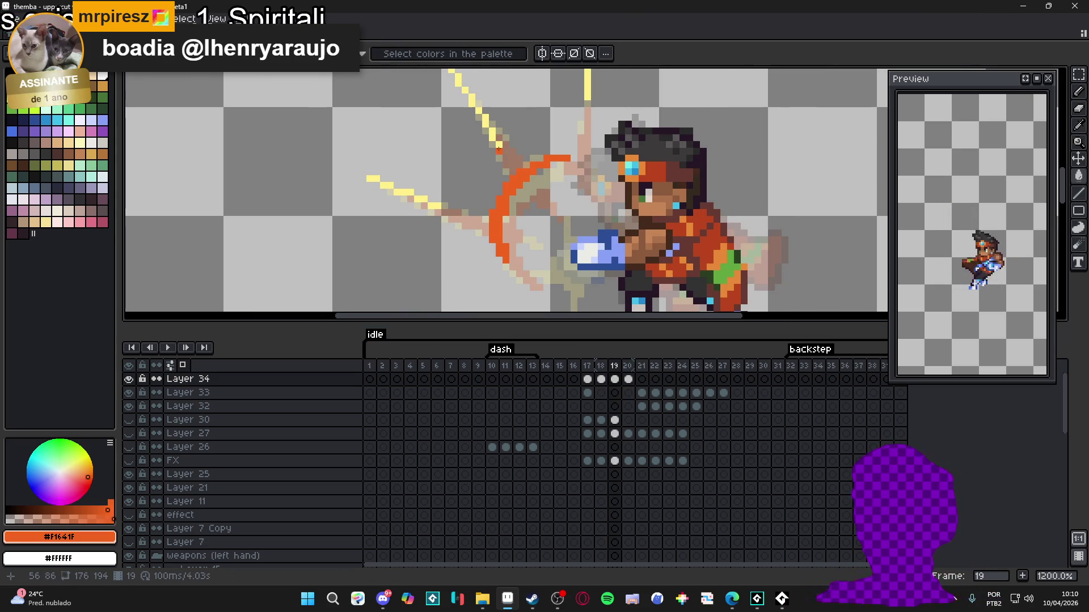
key("minus")
key("minus")
key("ctrl+z")
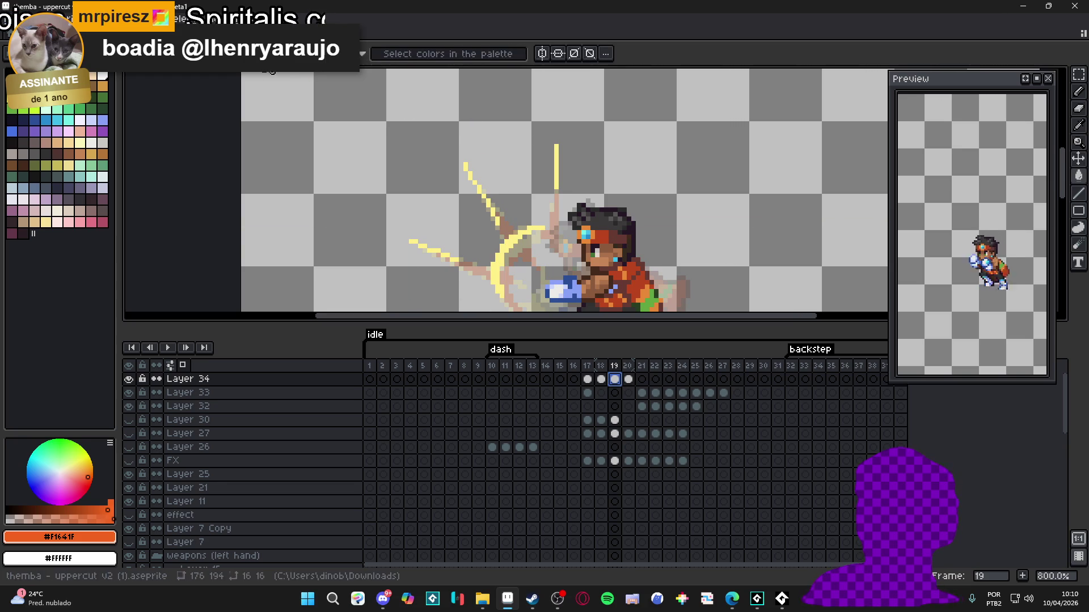
key("ctrl+y")
Review frames 20 through 22 across Layers 34, 33 and 32, ending on frame 20.
left_click(628, 379)
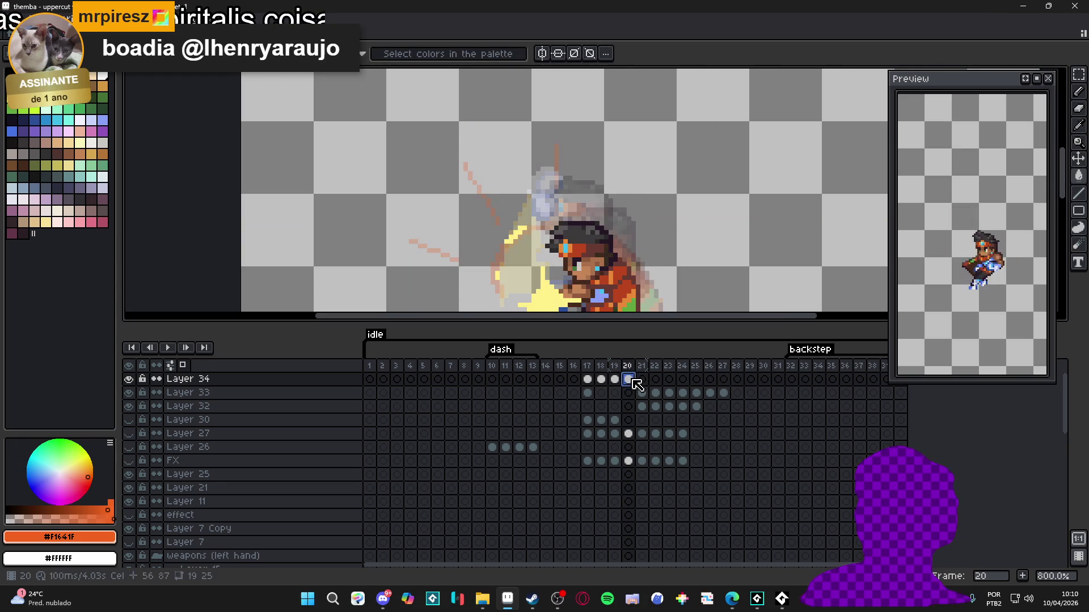
left_click(670, 393)
left_click(683, 393)
left_click(696, 392)
left_click(710, 392)
left_click(724, 393)
left_click(641, 393)
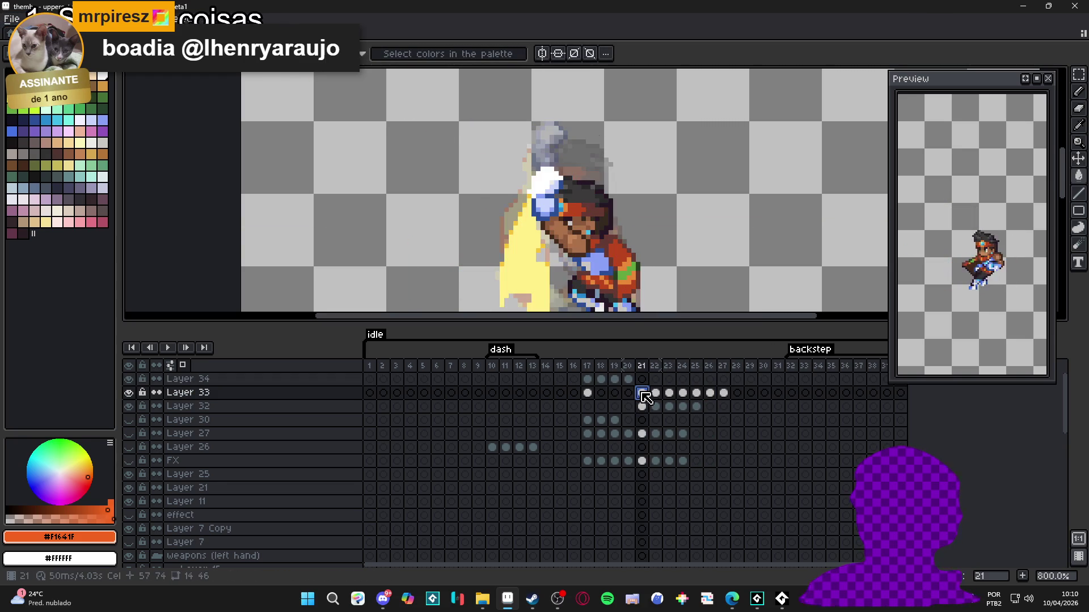
left_click(658, 406)
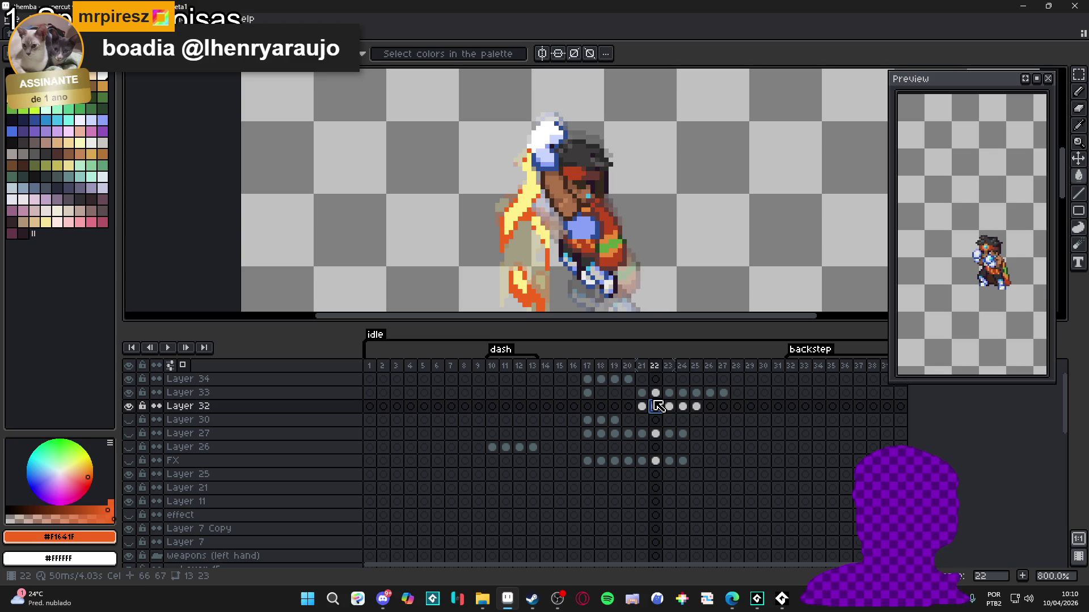
left_click(628, 379)
Pencil orange pixels into the yellow glow on frame 20.
scroll(499, 249, "up", 3)
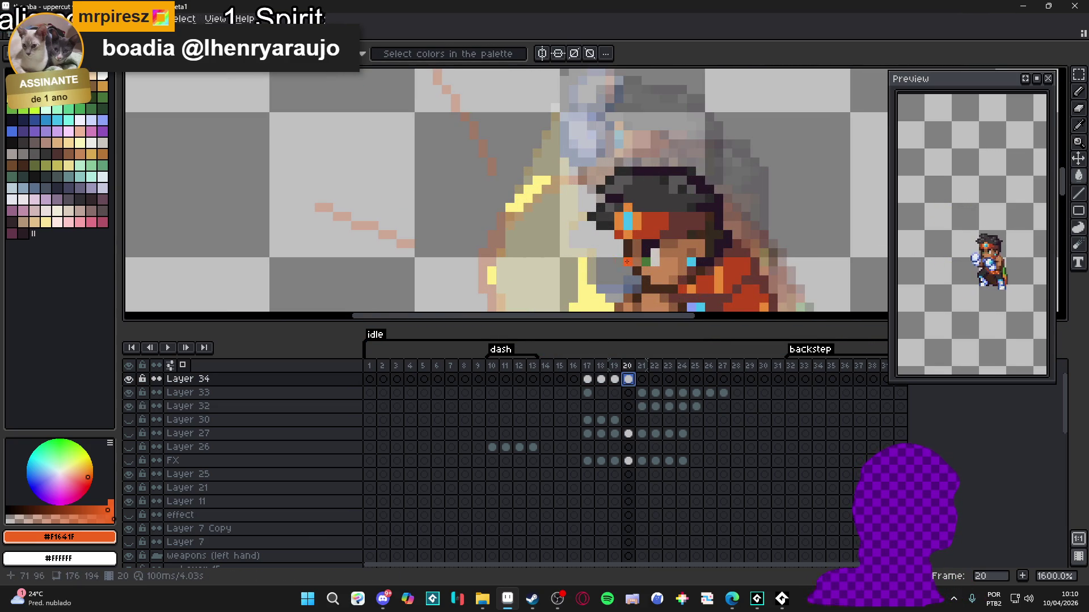
left_click_drag(522, 187, 499, 208)
left_click_drag(521, 159, 477, 195)
scroll(468, 198, "up", 1)
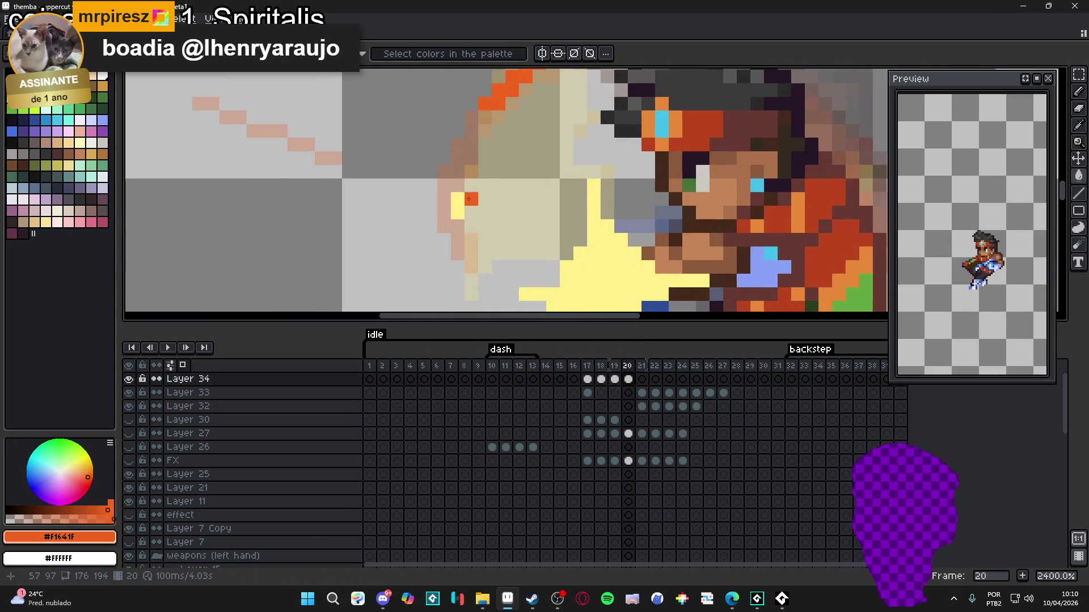
scroll(460, 210, "down", 6)
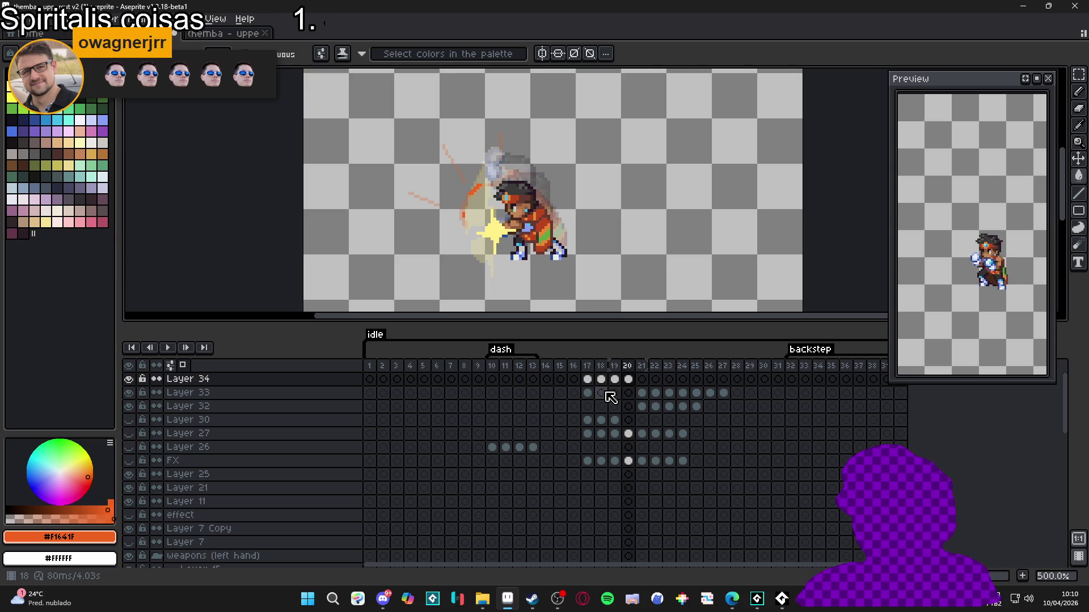
Select frames 17 through 19 in the timeline and open their Frame Properties.
left_click(643, 380)
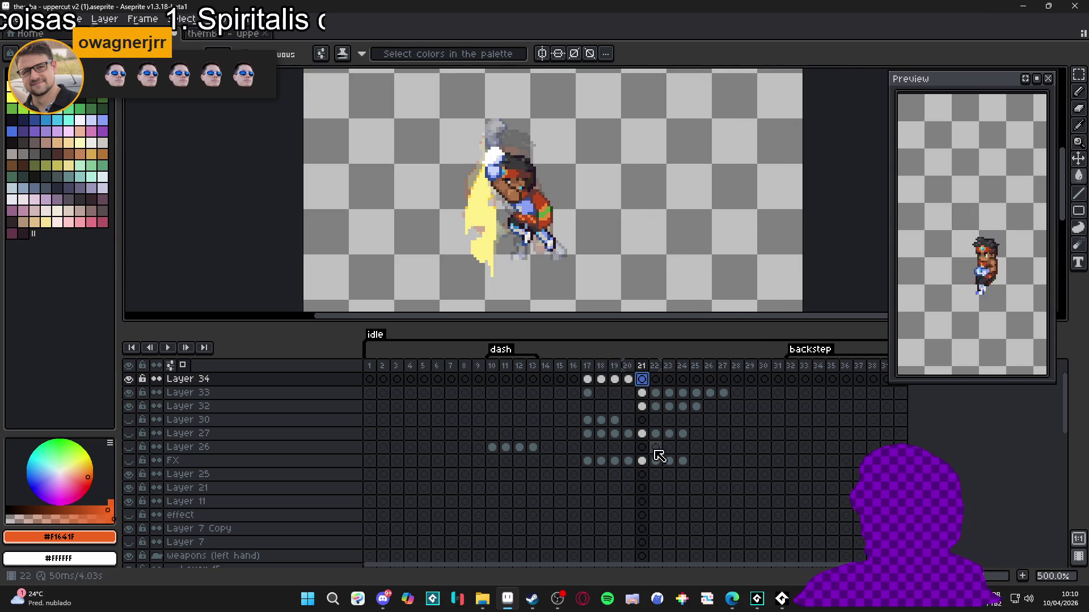
left_click(588, 380)
left_click_drag(592, 389, 619, 388)
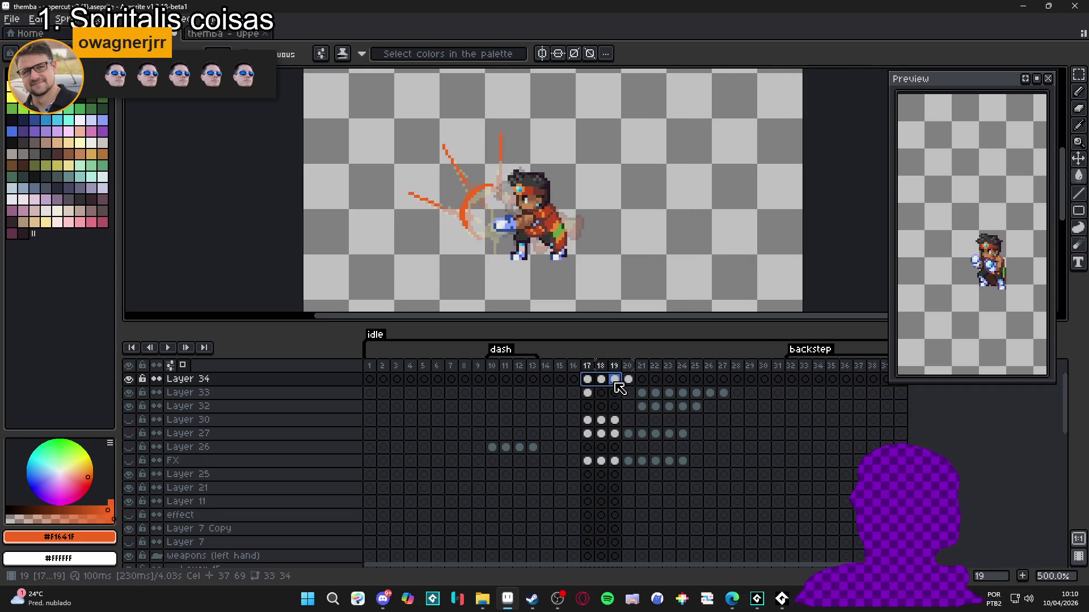
double_click(620, 369)
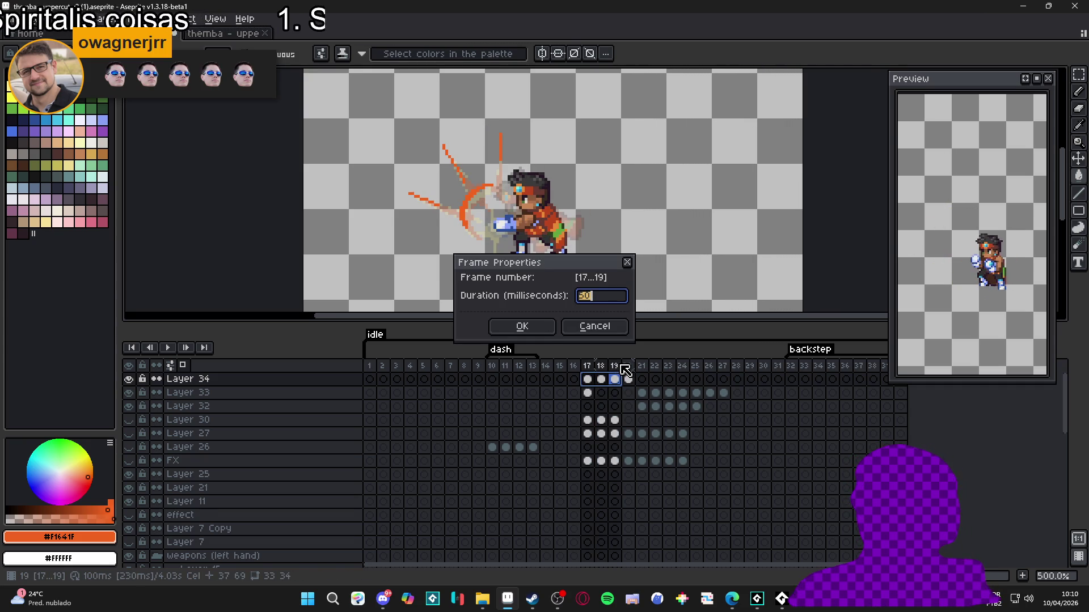
Apply the 50 ms duration to frames 17–19 and return to frame 21.
key("Return")
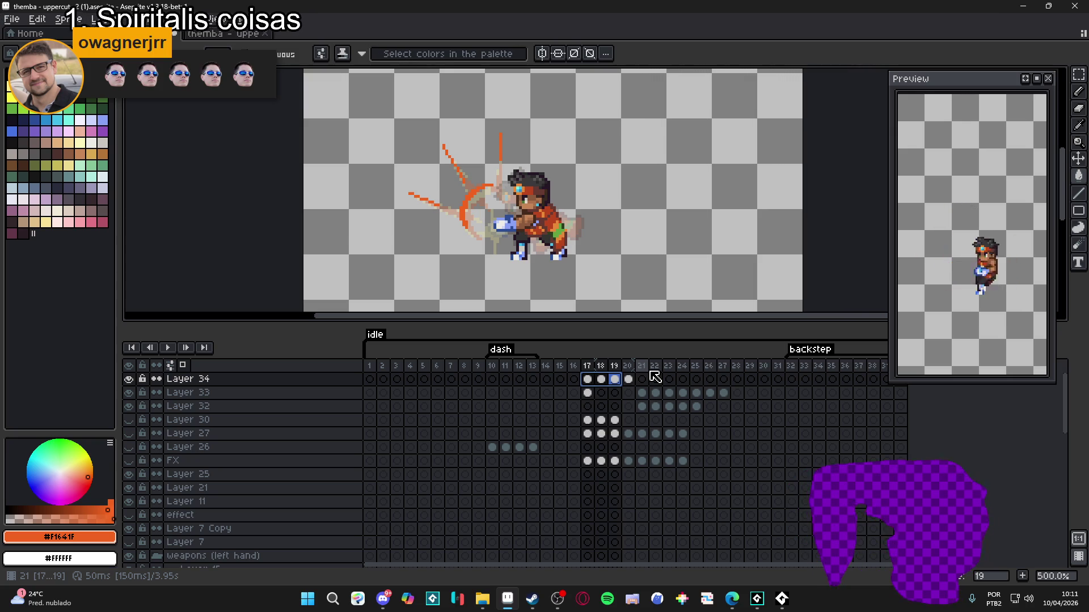
key("Right")
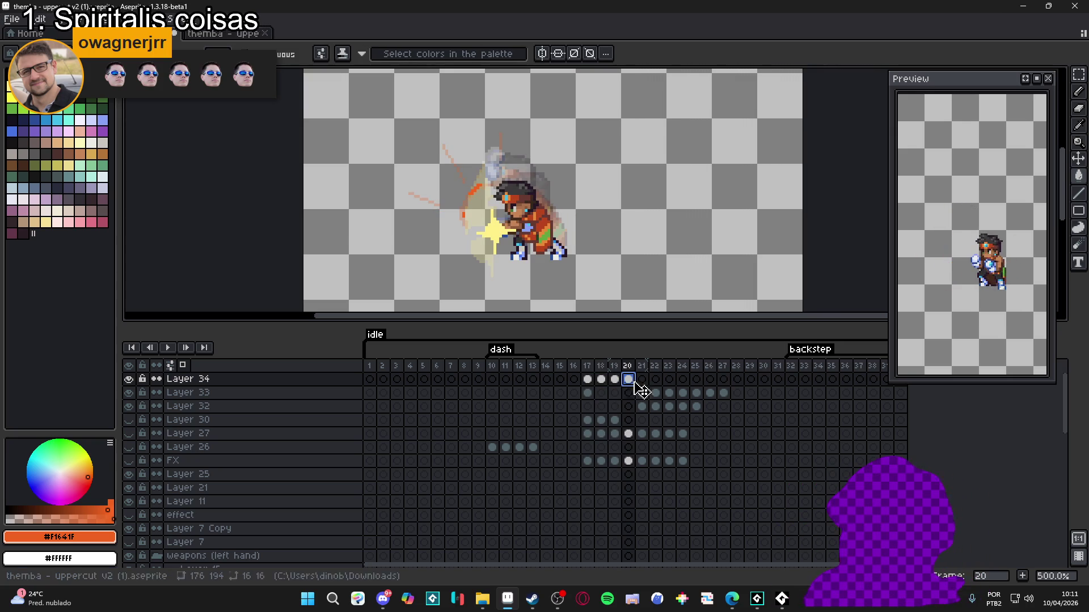
left_click(645, 381)
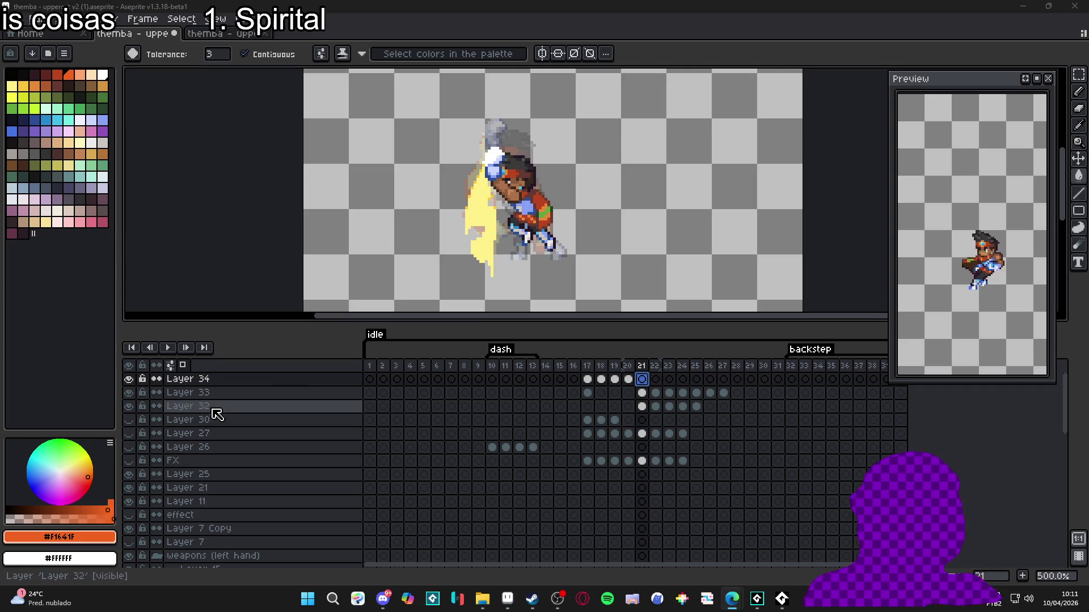
Hide all layers, then show only Layer 34 and Layer 33's yellow sprite.
key("minus")
key("minus")
scroll(190, 482, "down", 2)
left_click(157, 501)
scroll(190, 494, "up", 2)
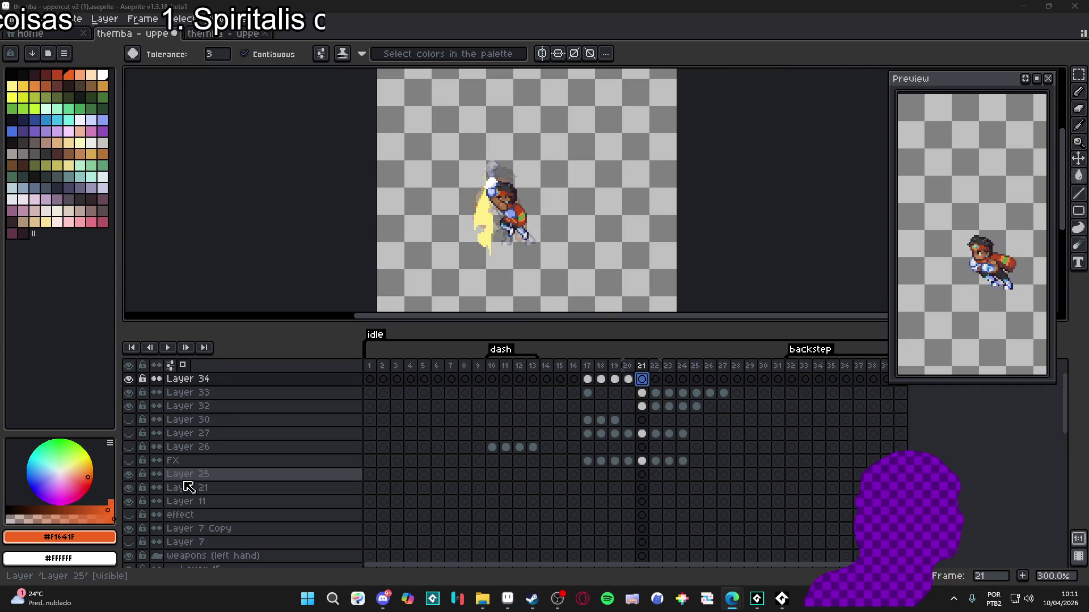
left_click(129, 367)
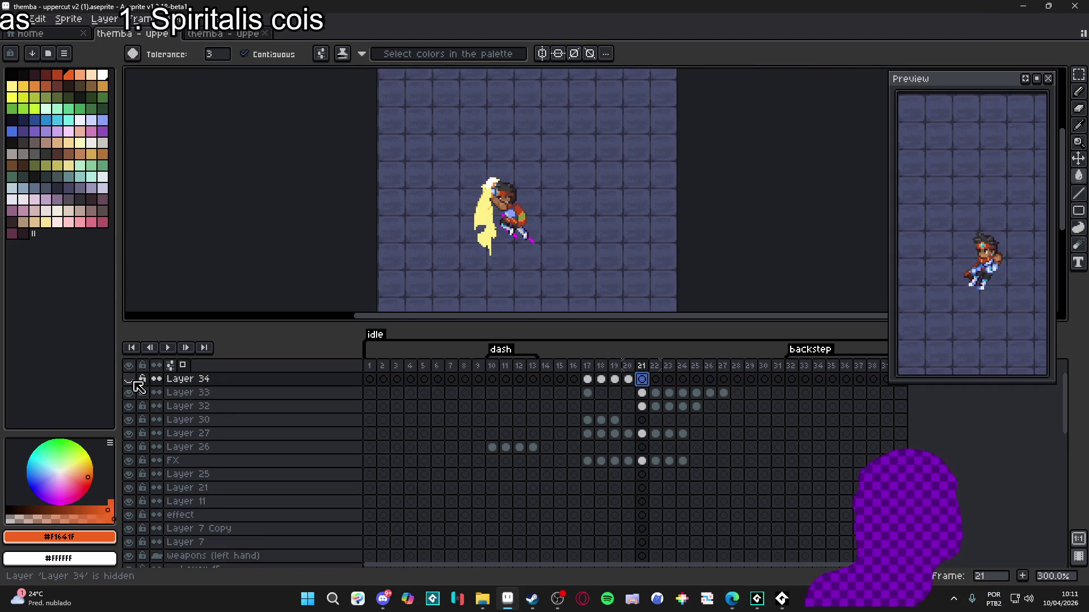
left_click(130, 367)
left_click(130, 378)
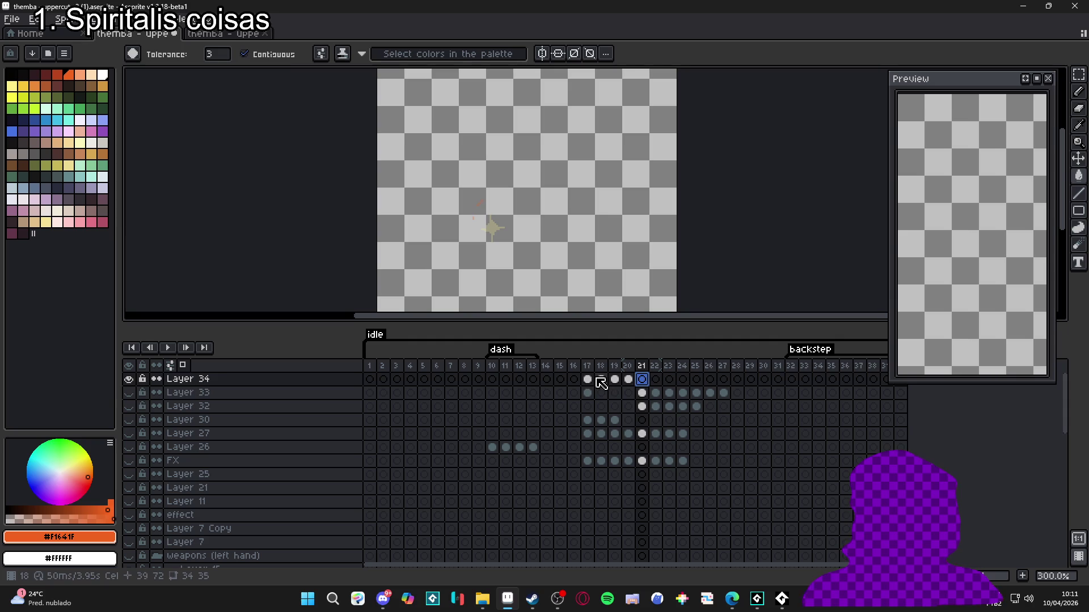
left_click(130, 394)
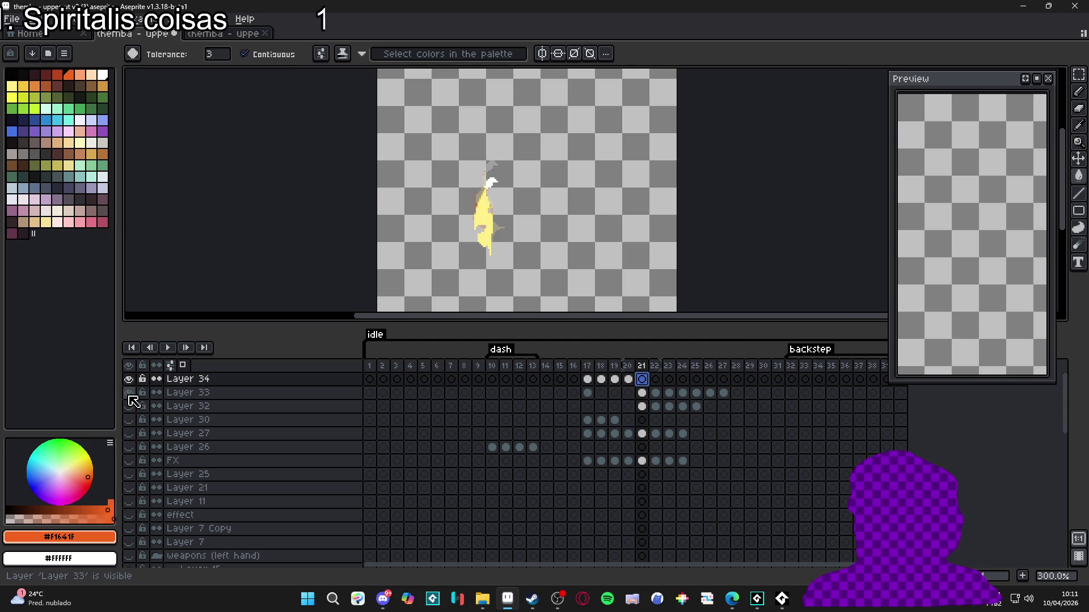
Select frames 16 through 27 in the timeline.
left_click(585, 375)
left_click(574, 373)
left_click(564, 371)
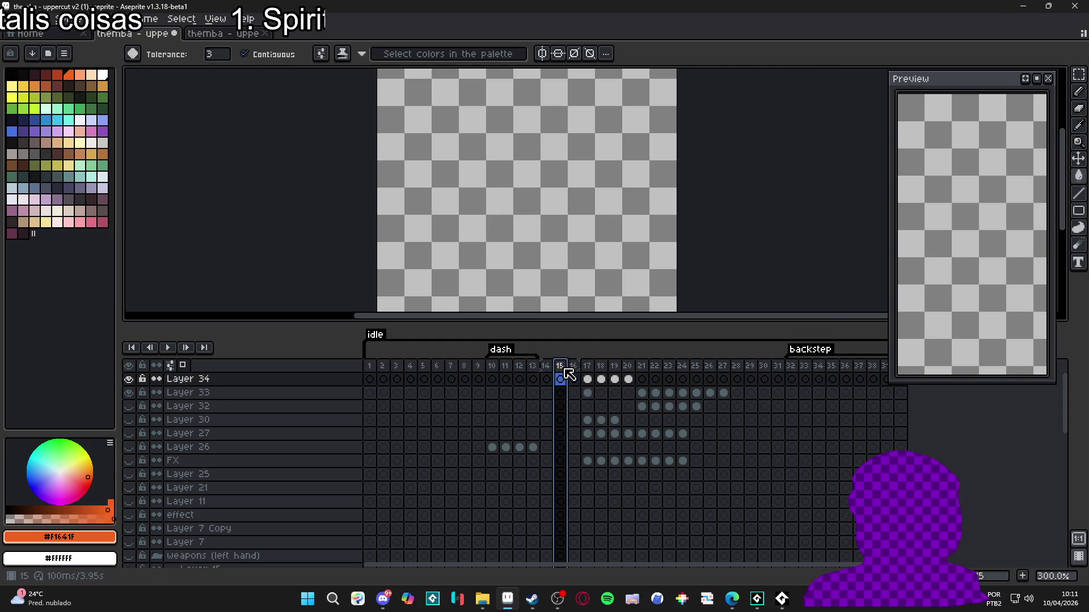
mouse_move(573, 368)
left_mouse_down()
mouse_move(738, 374)
mouse_move(727, 373)
left_mouse_up()
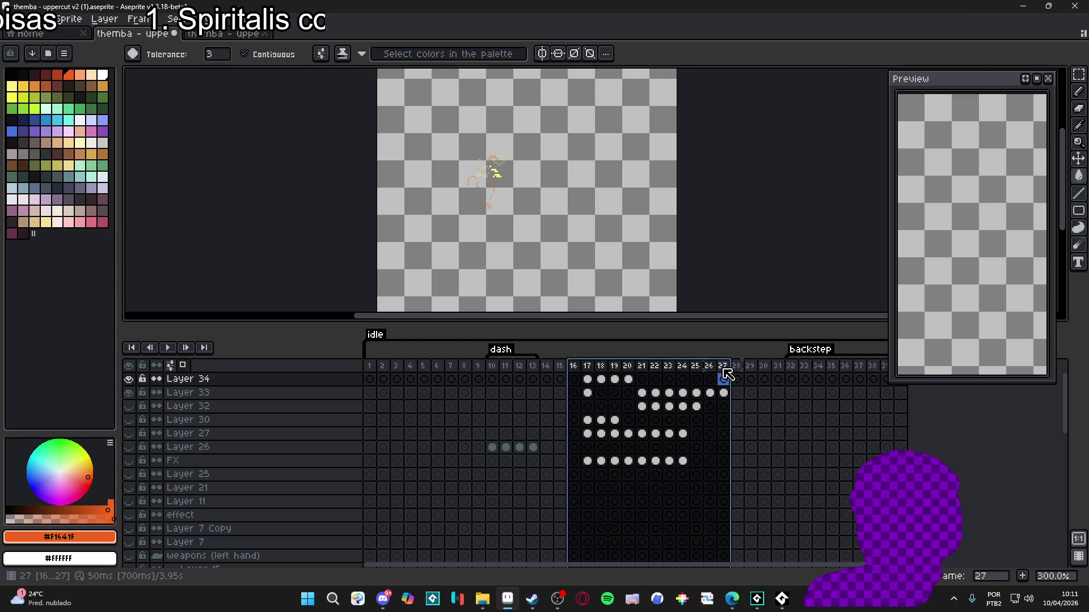
Show every layer, clear the frame selection, and hide Layer 16's magenta slash.
left_click(129, 406)
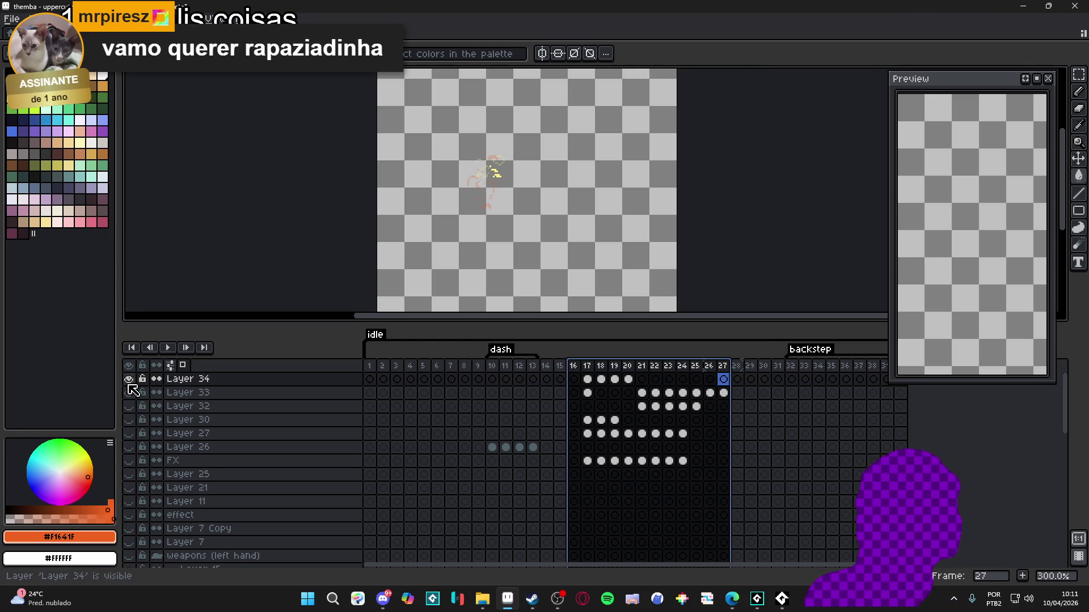
left_click(129, 367)
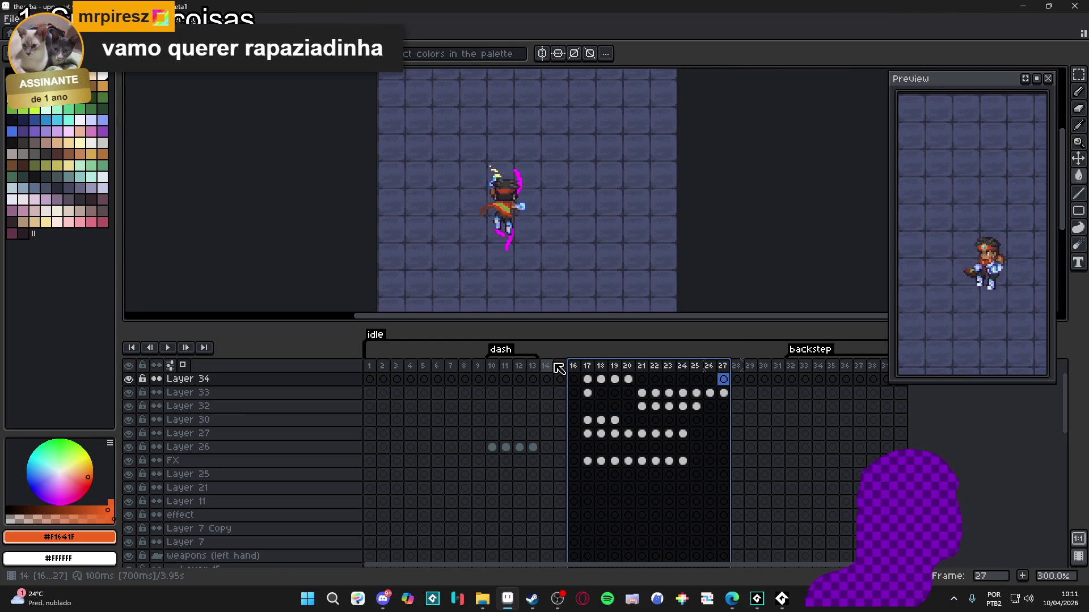
scroll(517, 182, "up", 2)
left_click(462, 223, "ctrl")
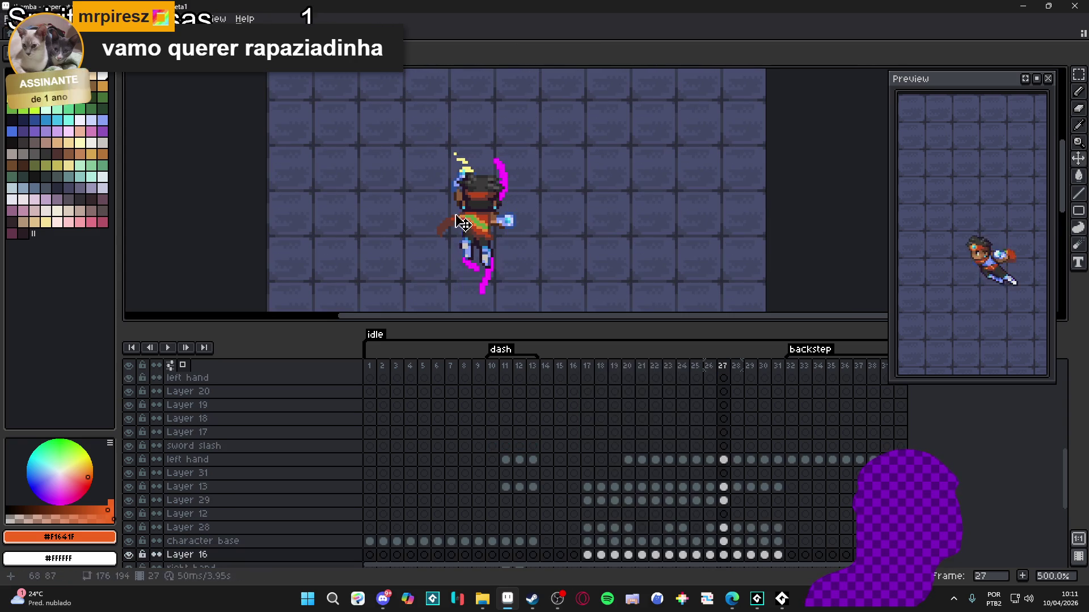
left_click(128, 554)
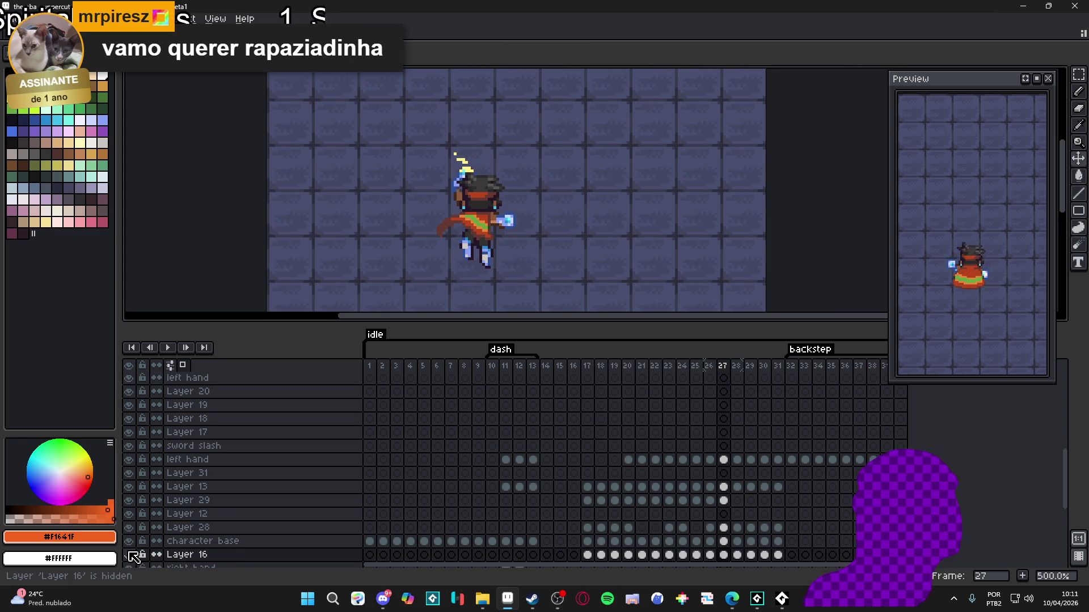
Compare frames 16 and 17, then select the uppercut frames from 17 onward.
left_click(575, 377)
key("Right")
key("Left")
left_click(590, 369)
left_click_drag(590, 368, 781, 379)
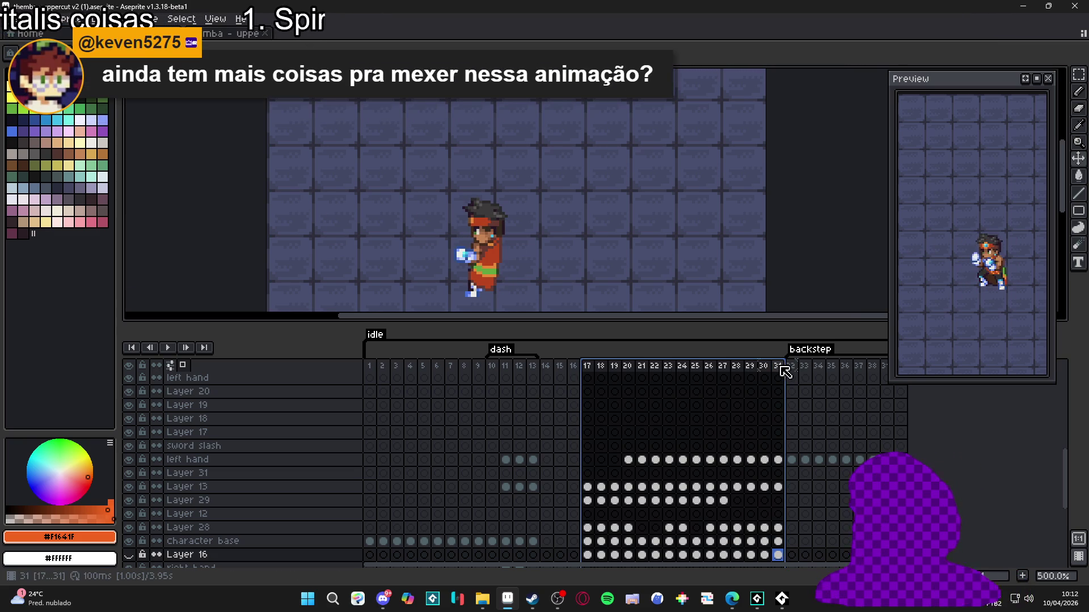
Create a new tag named shoris over frames 17–31.
right_click(783, 370)
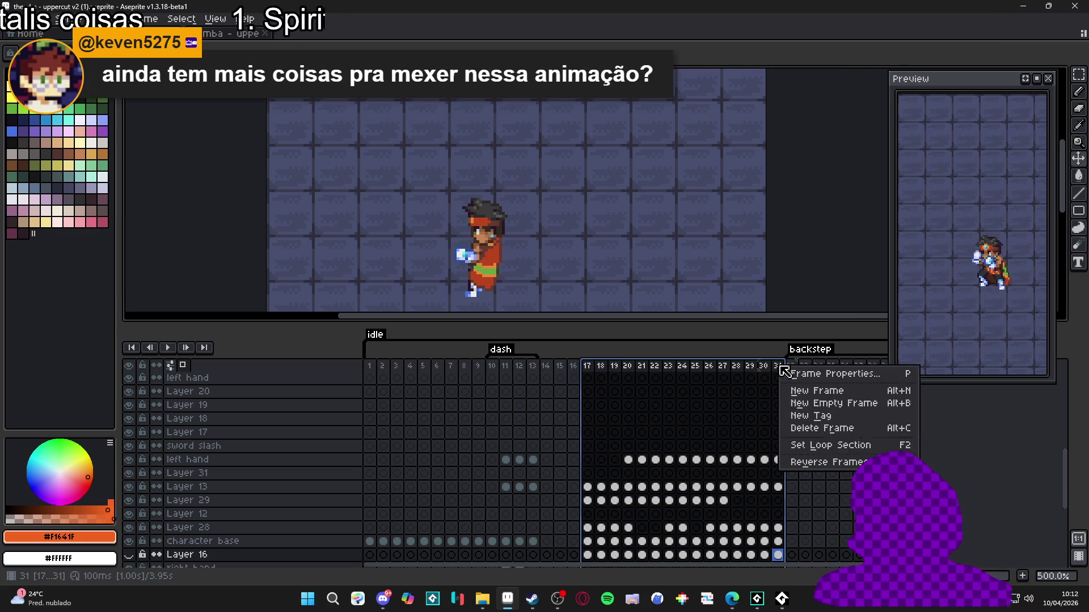
left_click(865, 422)
type("shoris")
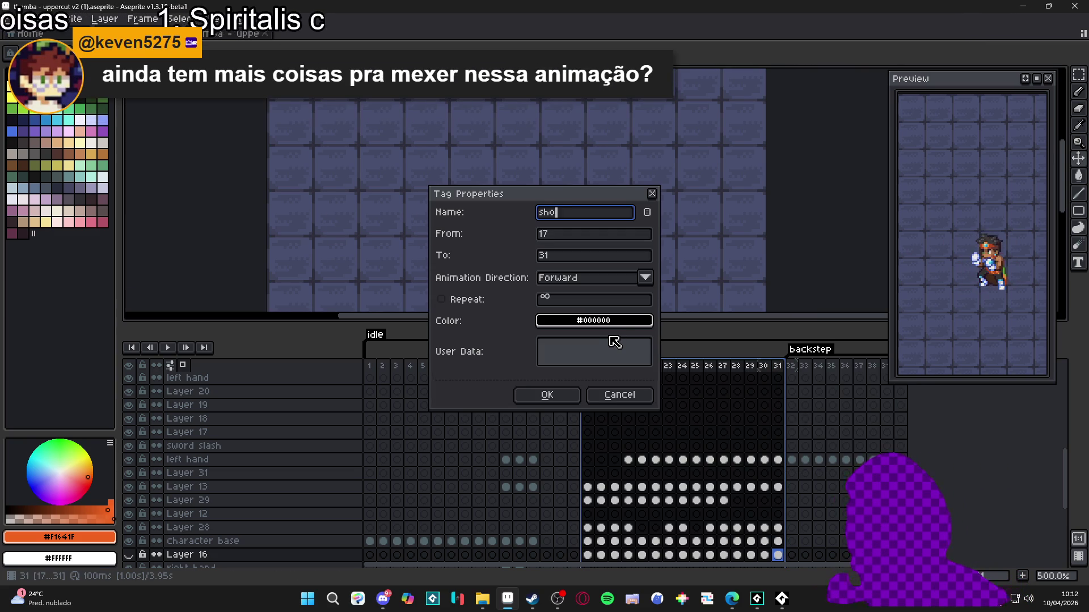
key("Return")
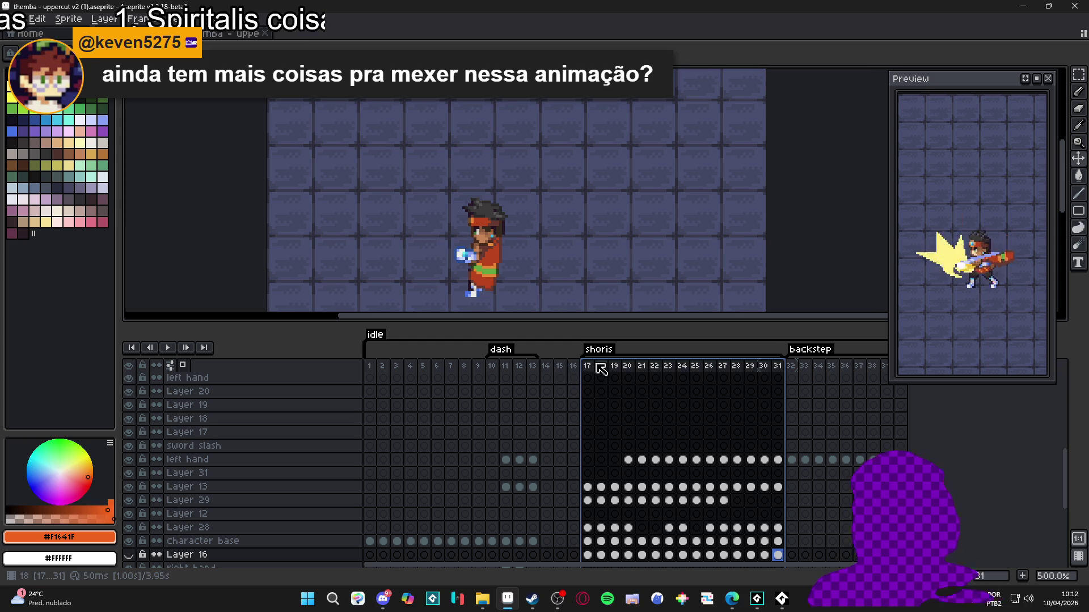
Hide every layer except Layer 34 and review its glow on frames 17 and 18.
scroll(142, 383, "up", 4)
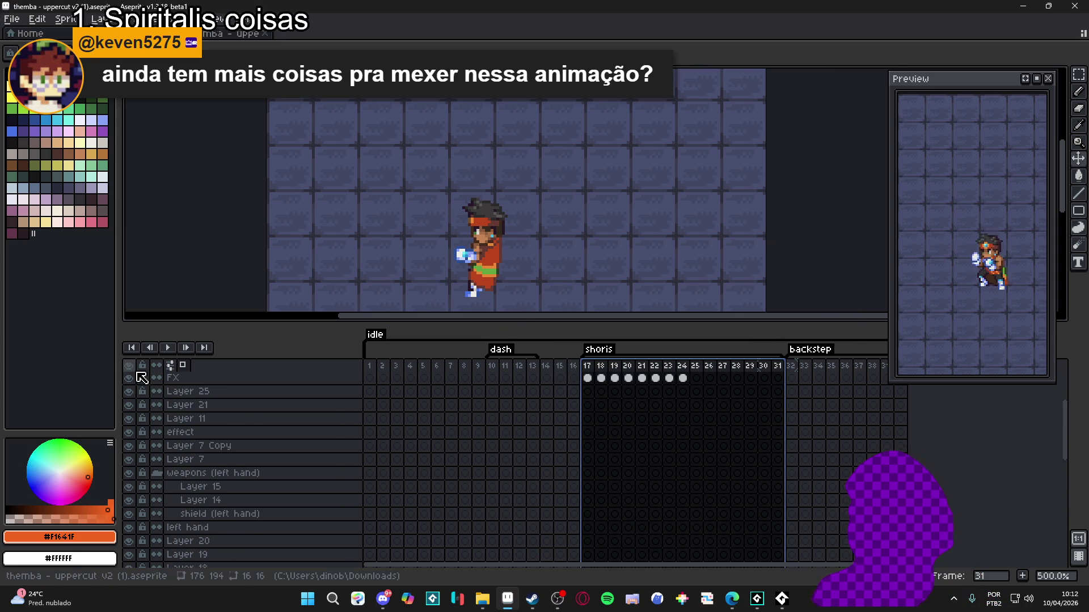
left_click(130, 366)
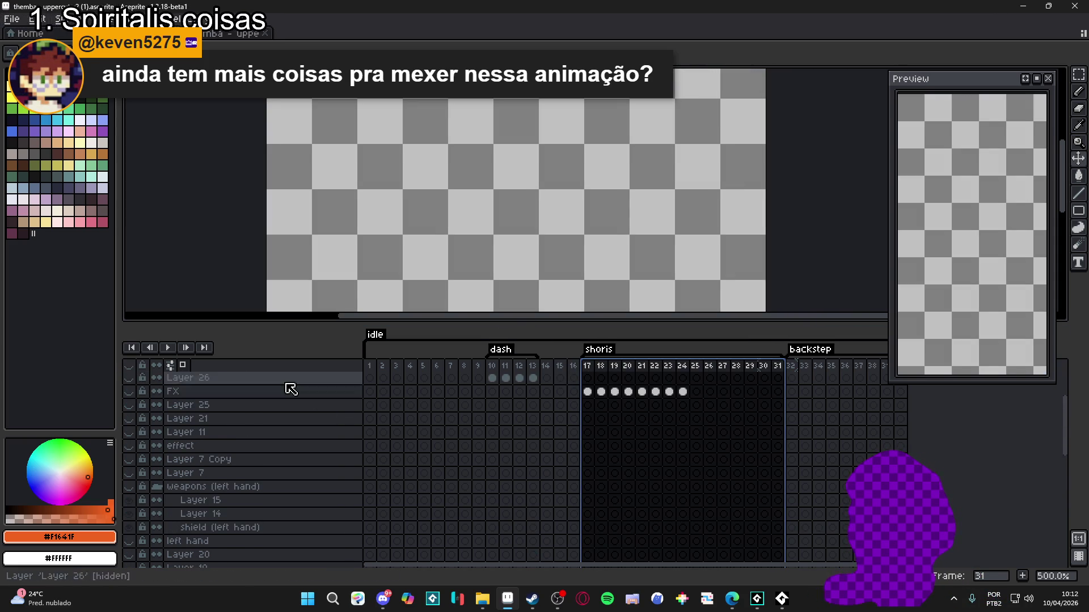
scroll(139, 389, "up", 3)
left_click(129, 379)
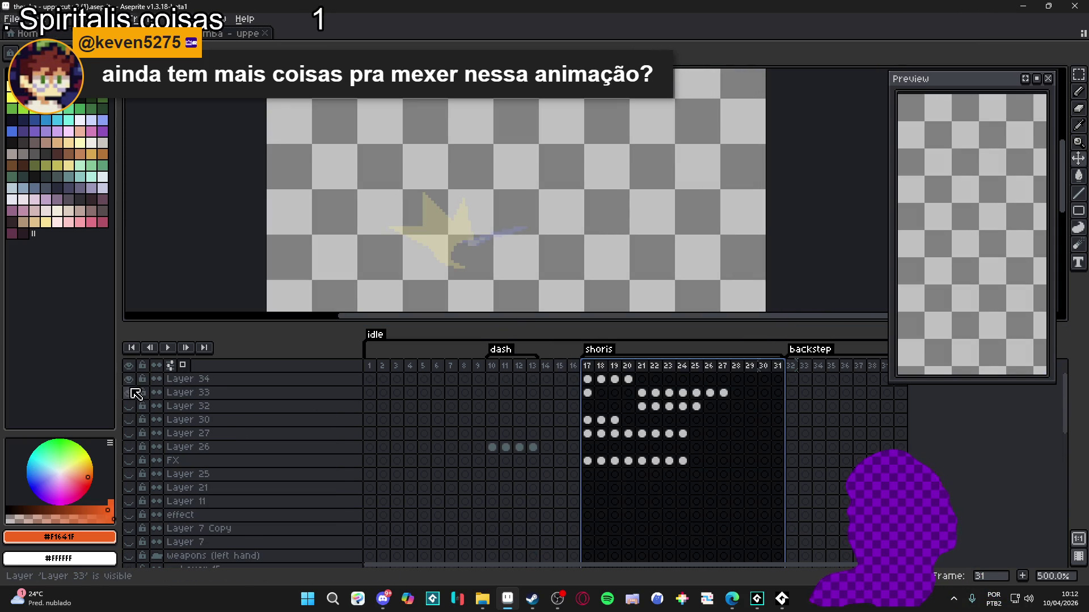
left_click(588, 379)
left_click(601, 379)
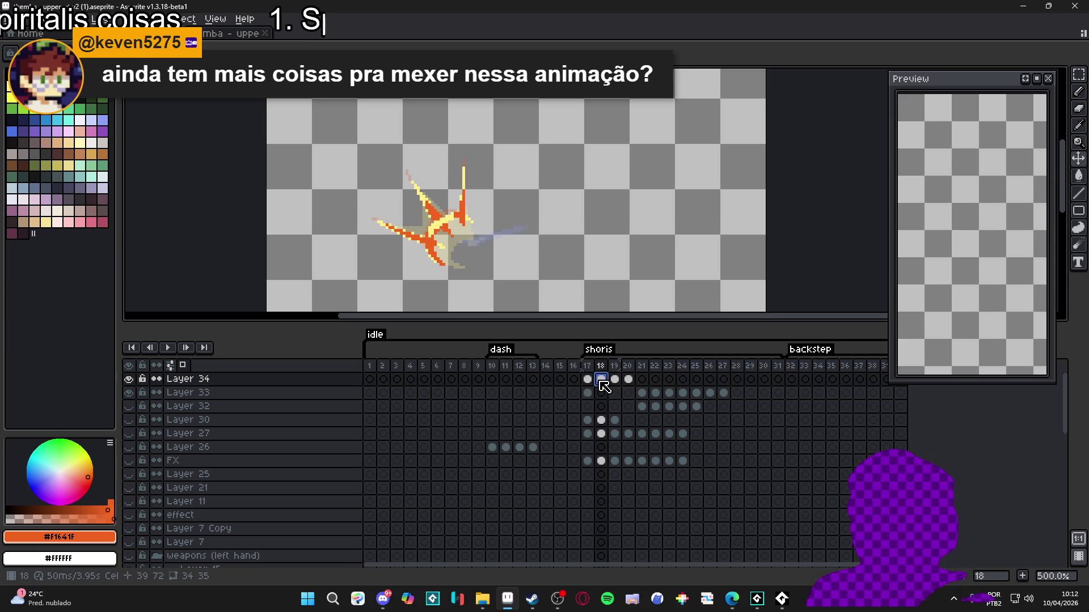
left_click(588, 383)
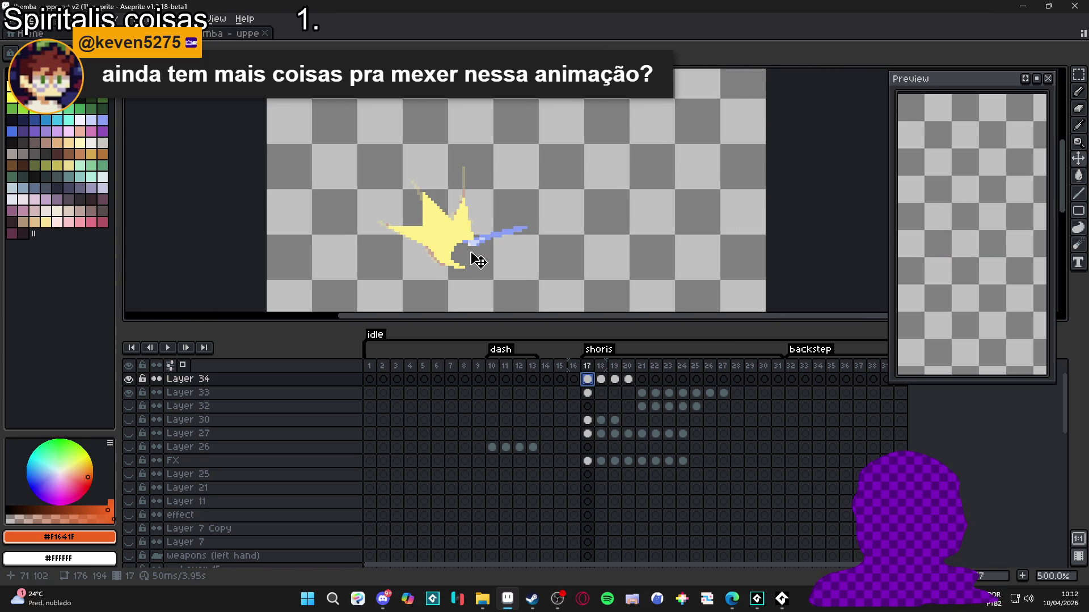
scroll(478, 261, "down", 1)
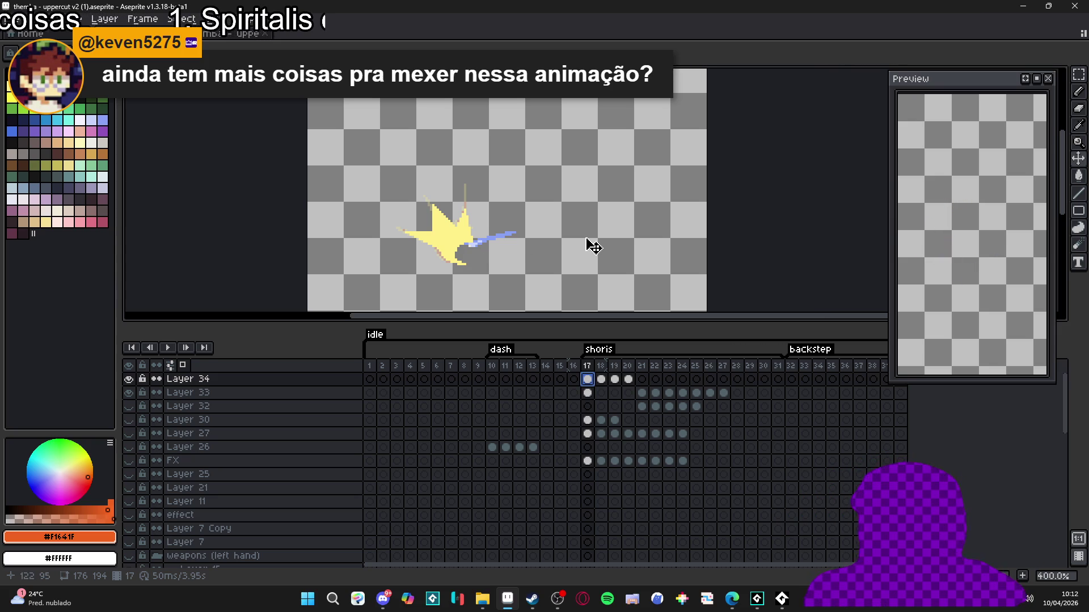
left_click(129, 380)
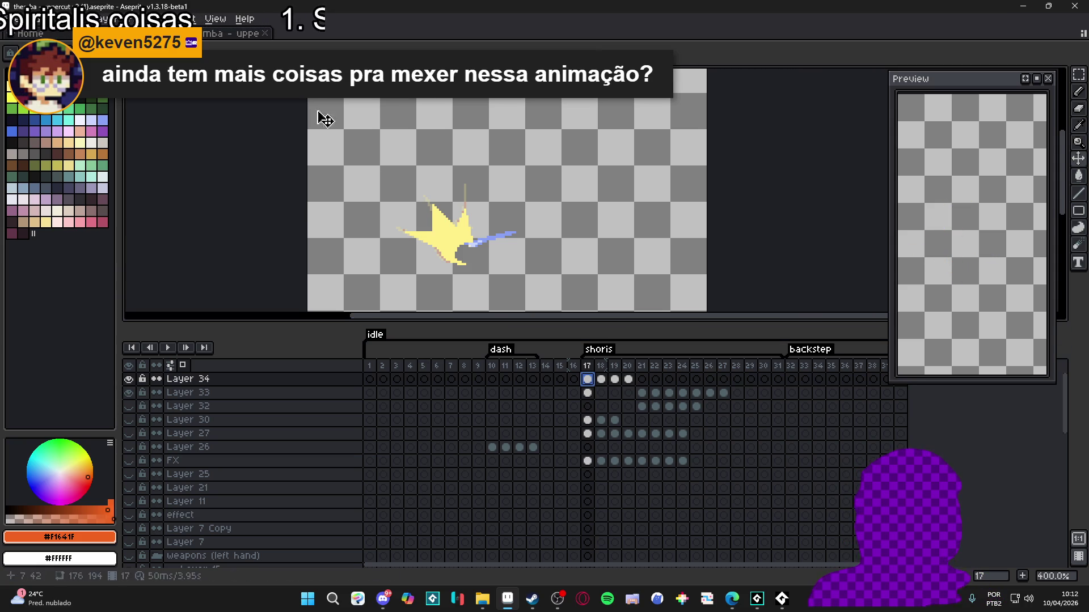
scroll(355, 233, "down", 2)
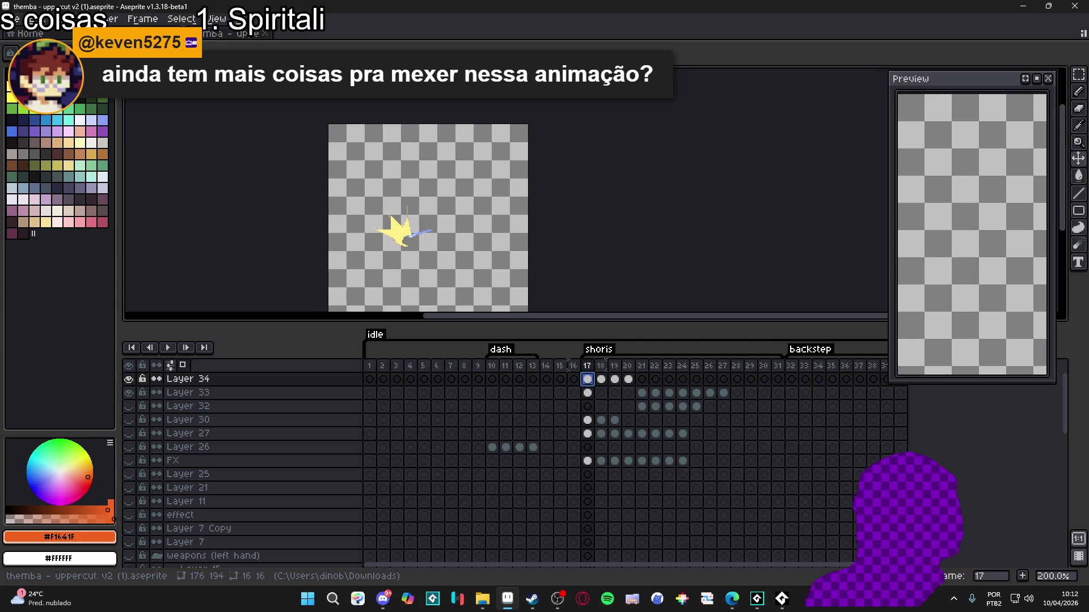
scroll(413, 211, "down", 1)
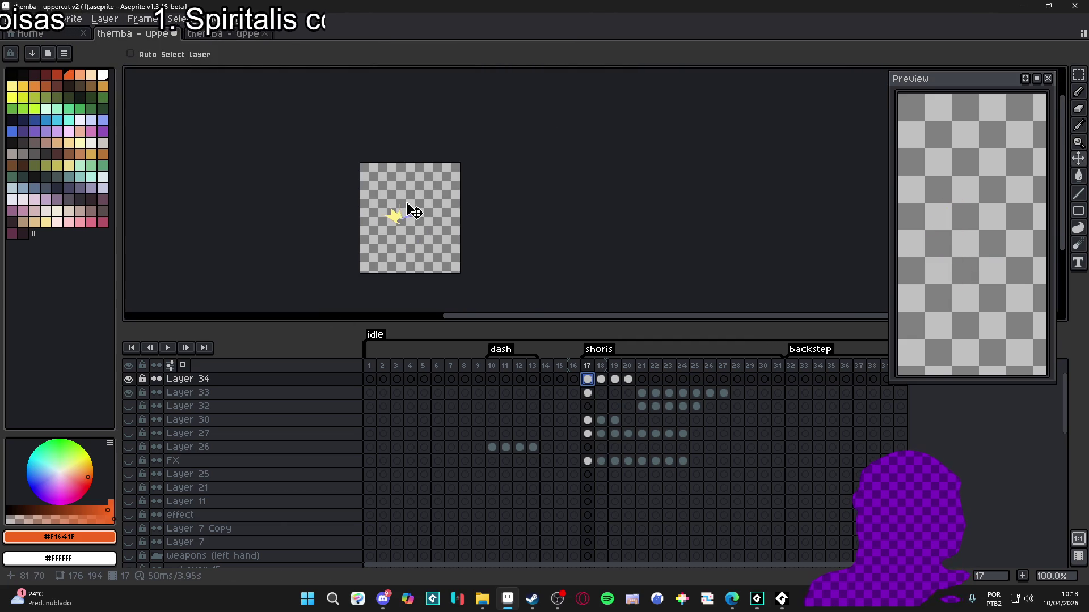
Trim the sprite canvas, then open and cancel the sprite sheet export.
scroll(400, 206, "up", 1)
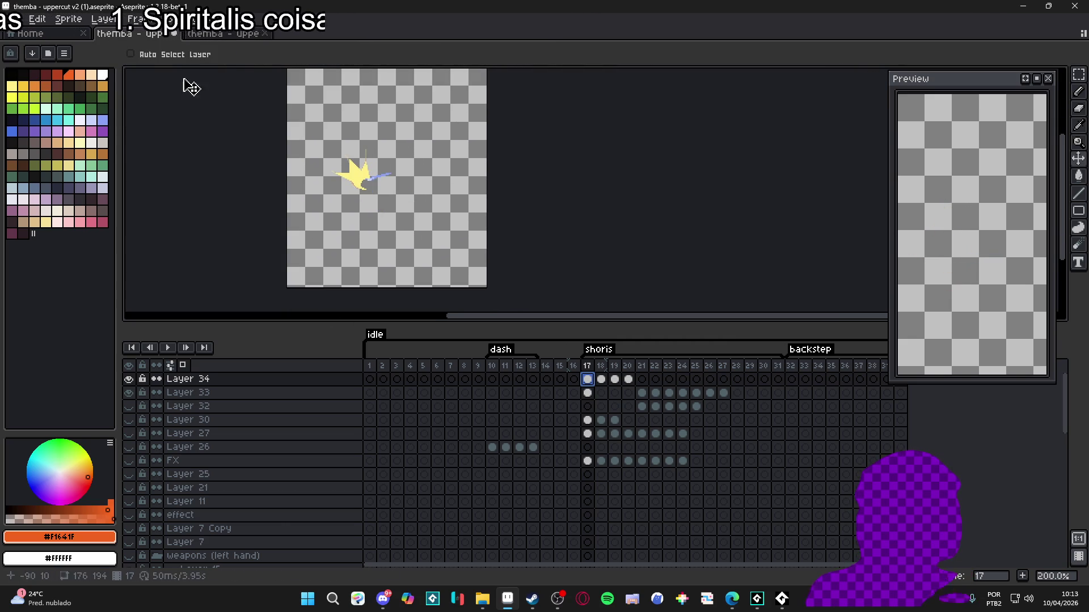
left_click(68, 18)
left_click(121, 139)
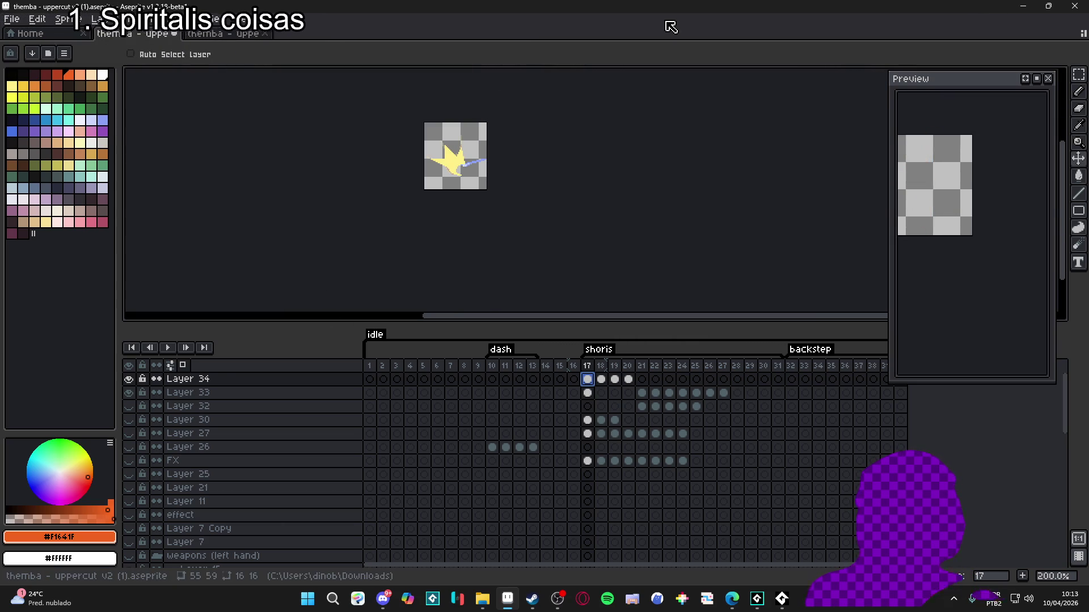
key("ctrl+e")
left_click(657, 446)
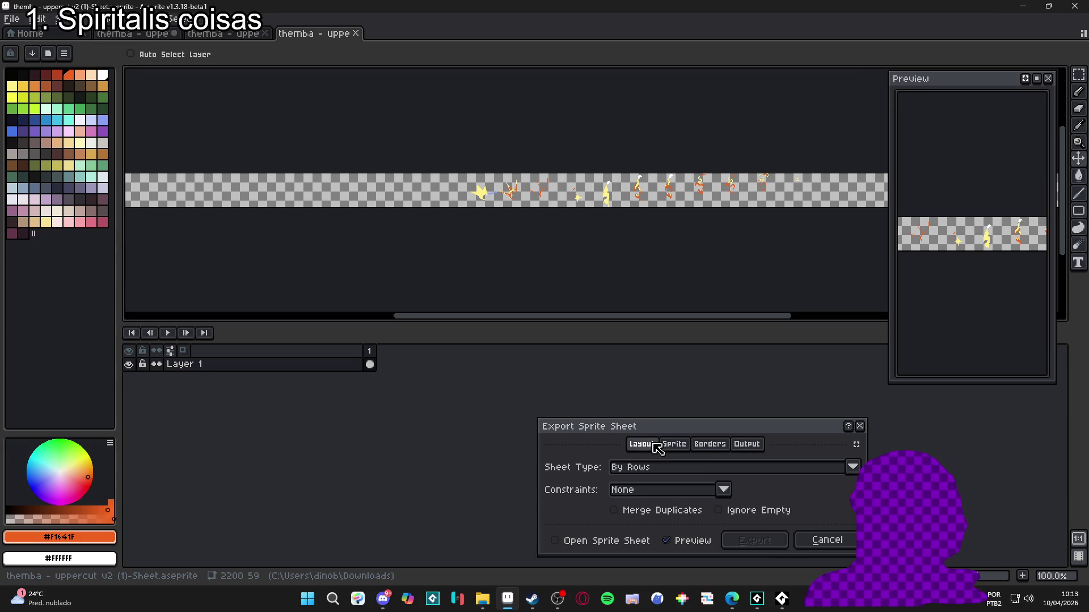
left_click(831, 540)
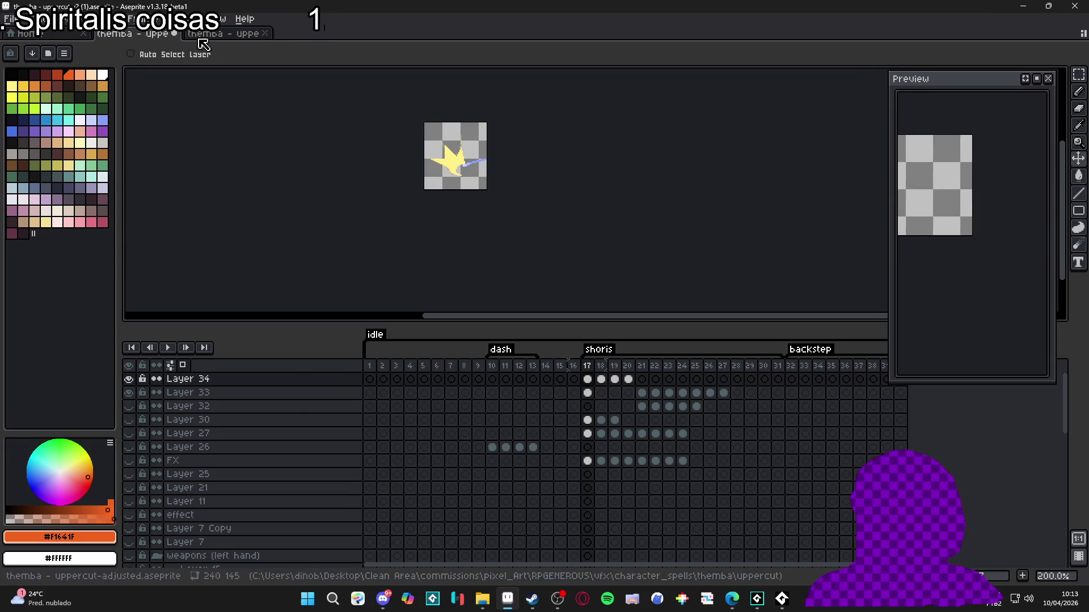
Start Save As with GIF as the file type and browse recent save locations.
left_click(12, 19)
left_click(35, 90)
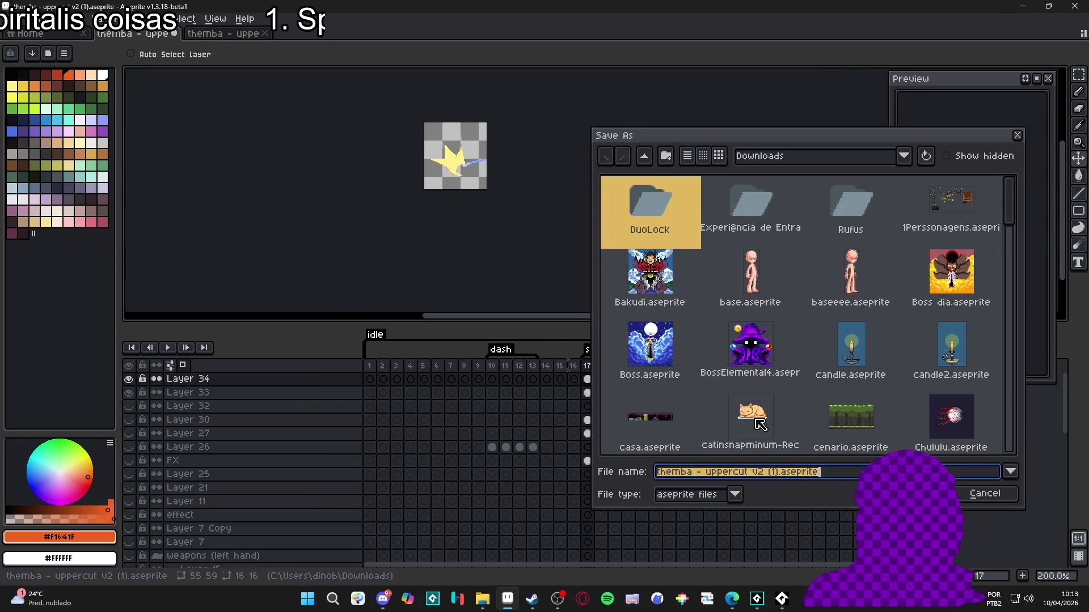
left_click(735, 493)
left_click(698, 364)
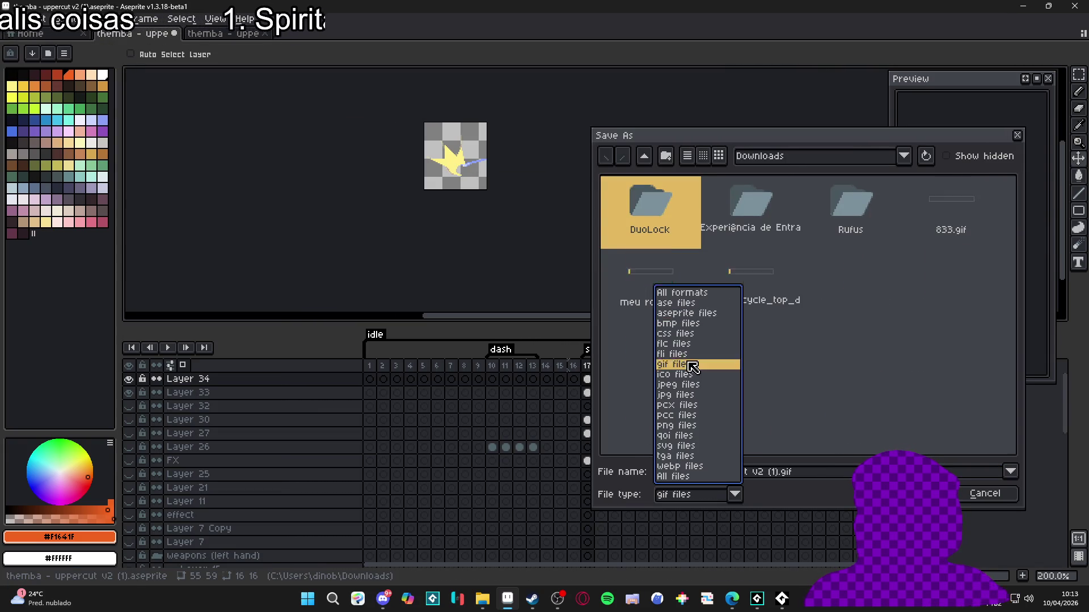
left_click(865, 156)
left_click(855, 285)
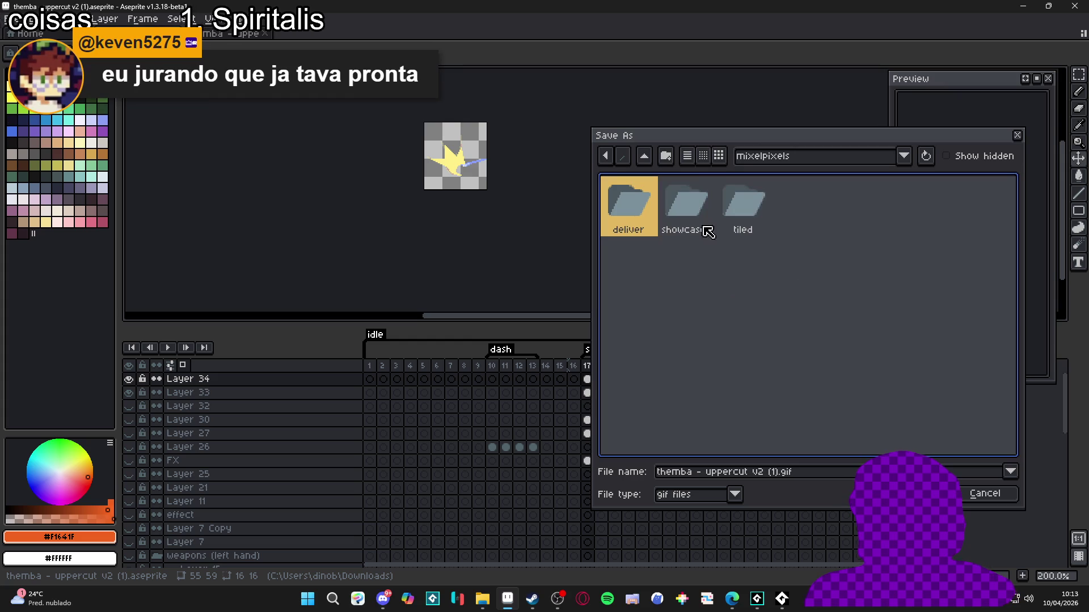
left_click(758, 160)
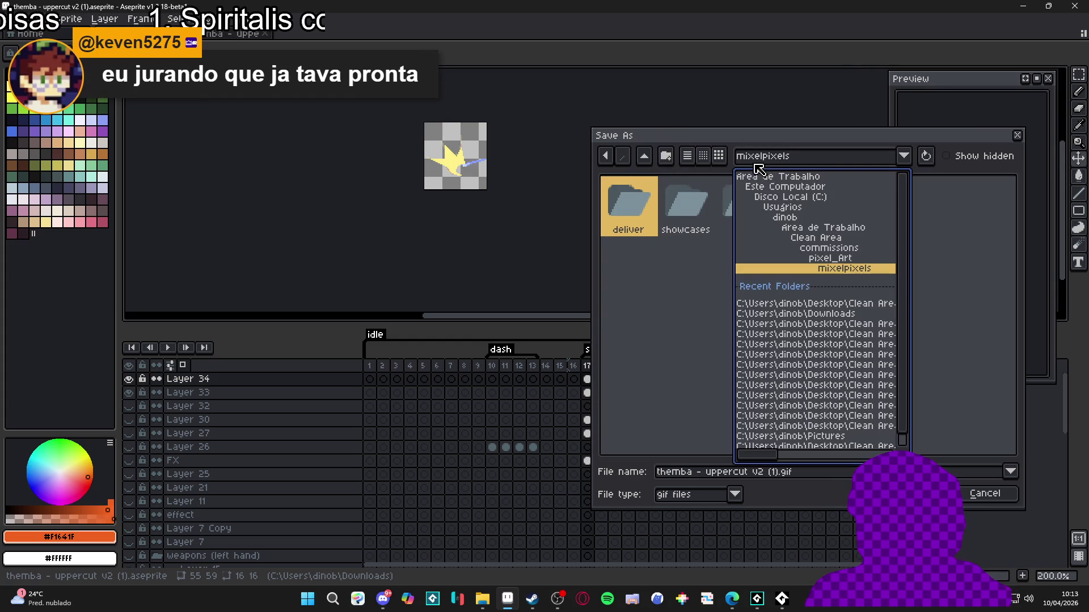
left_click(843, 340)
Save the GIF as spr_uppercut_vfx_v2.gif in vfx > character_spells > themba > uppercut.
left_click(646, 163)
left_click(645, 165)
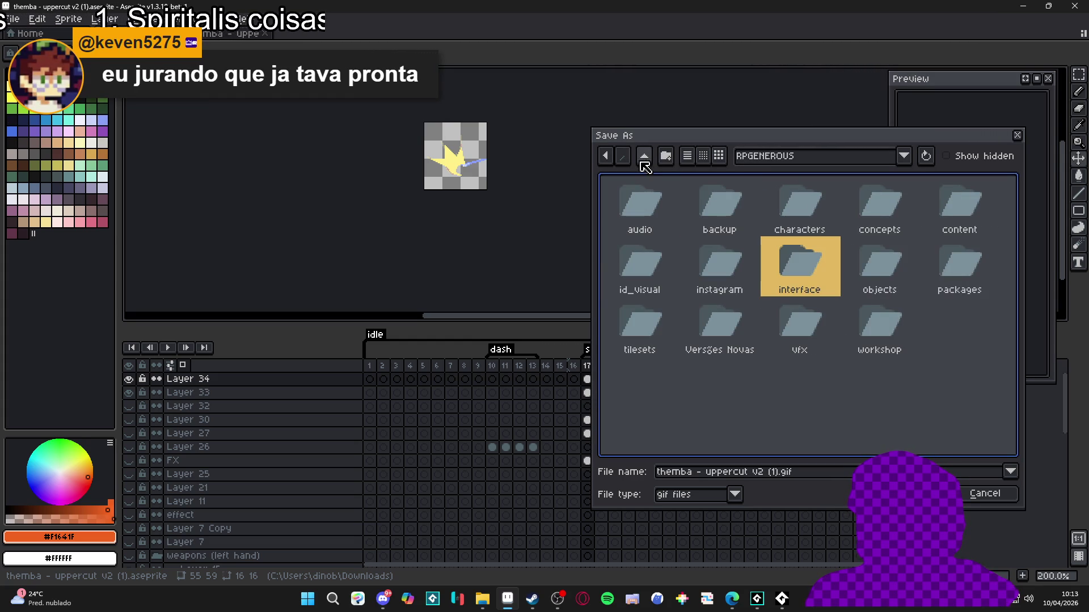
double_click(788, 352)
double_click(763, 209)
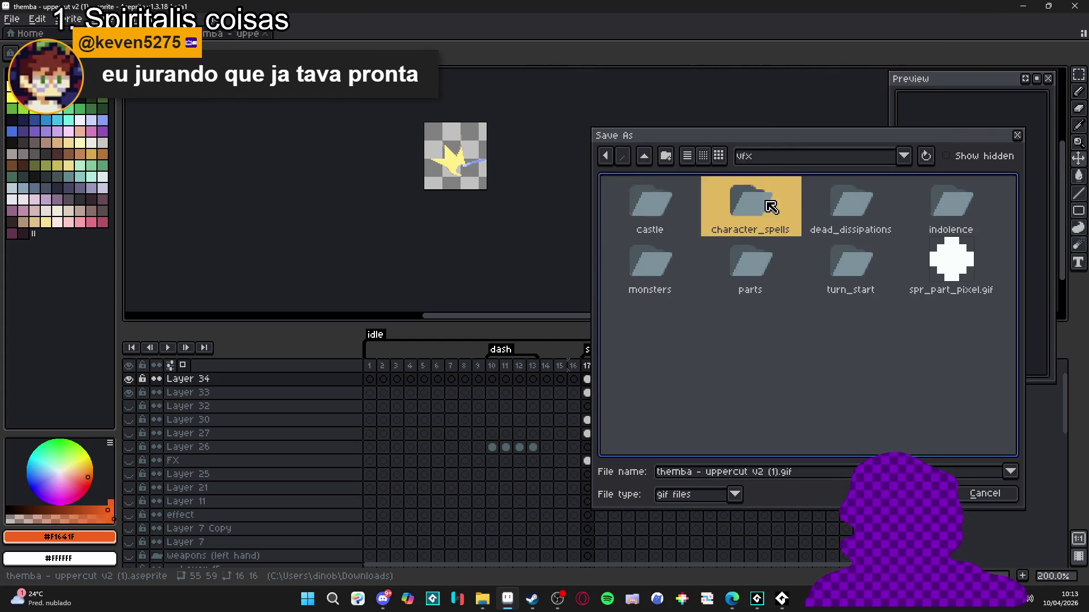
double_click(923, 210)
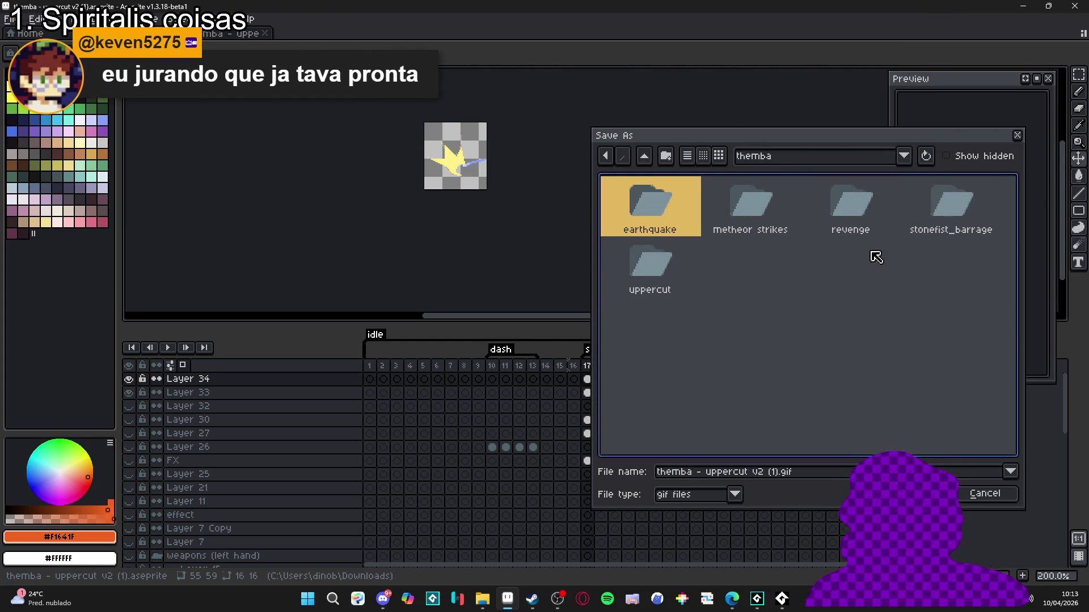
double_click(652, 276)
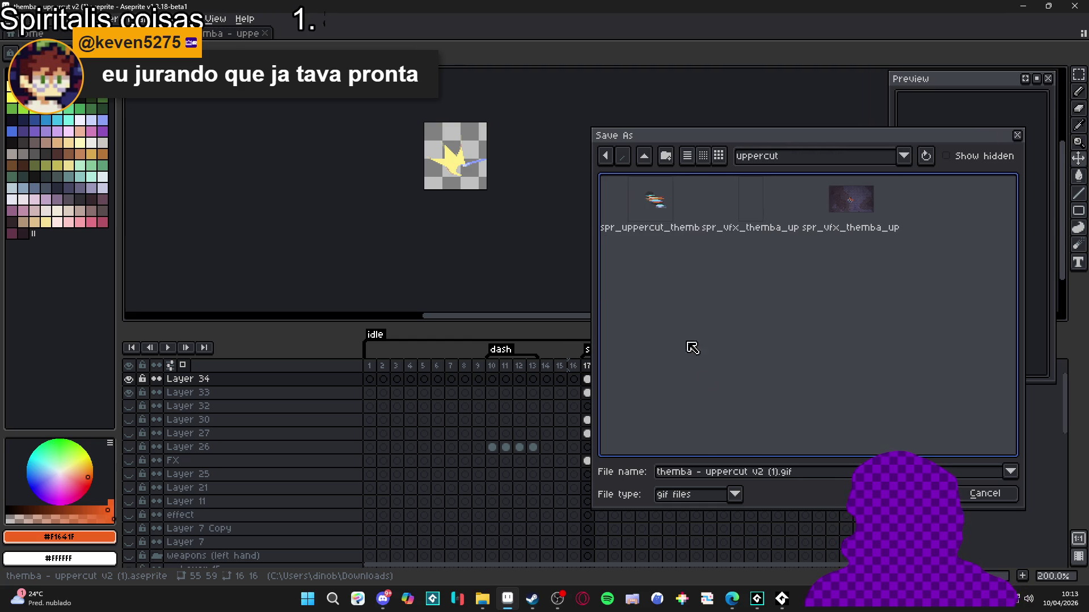
left_click_drag(781, 474, 592, 471)
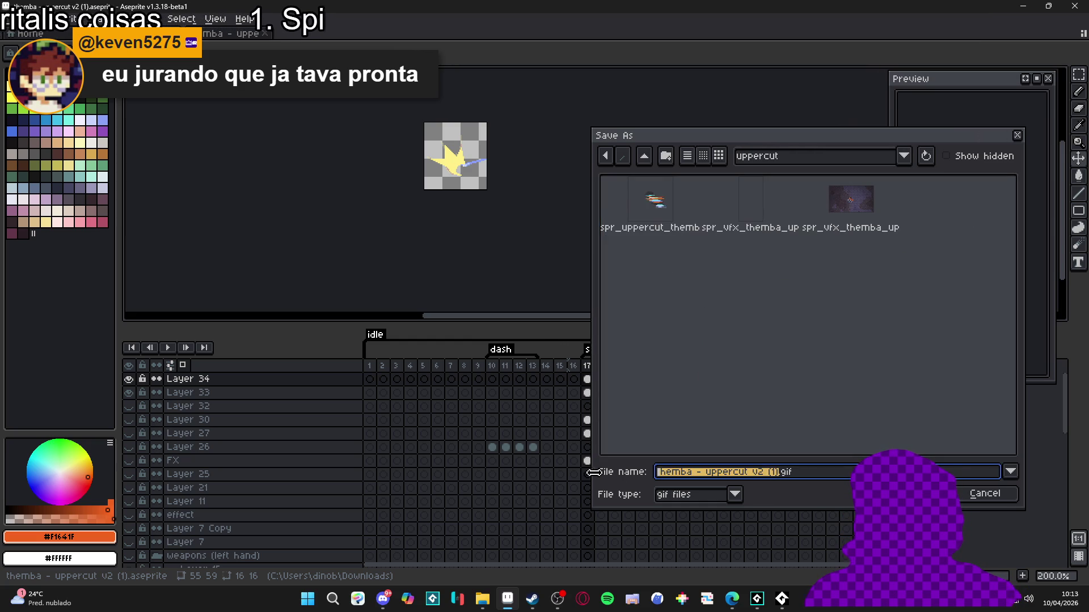
type("spr_uppercut_vfx_")
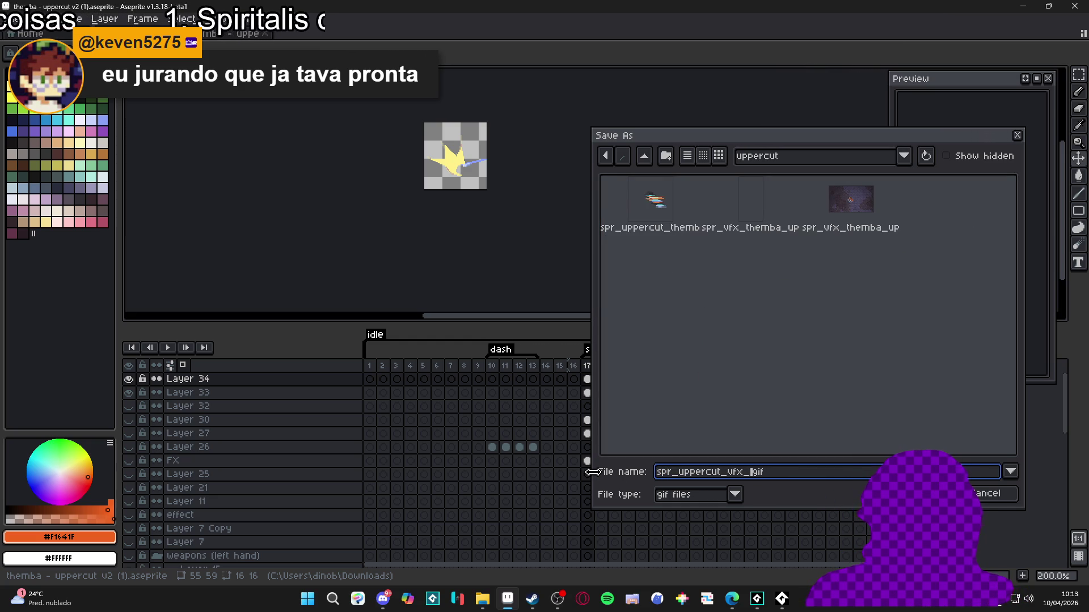
type("v2")
key("Return")
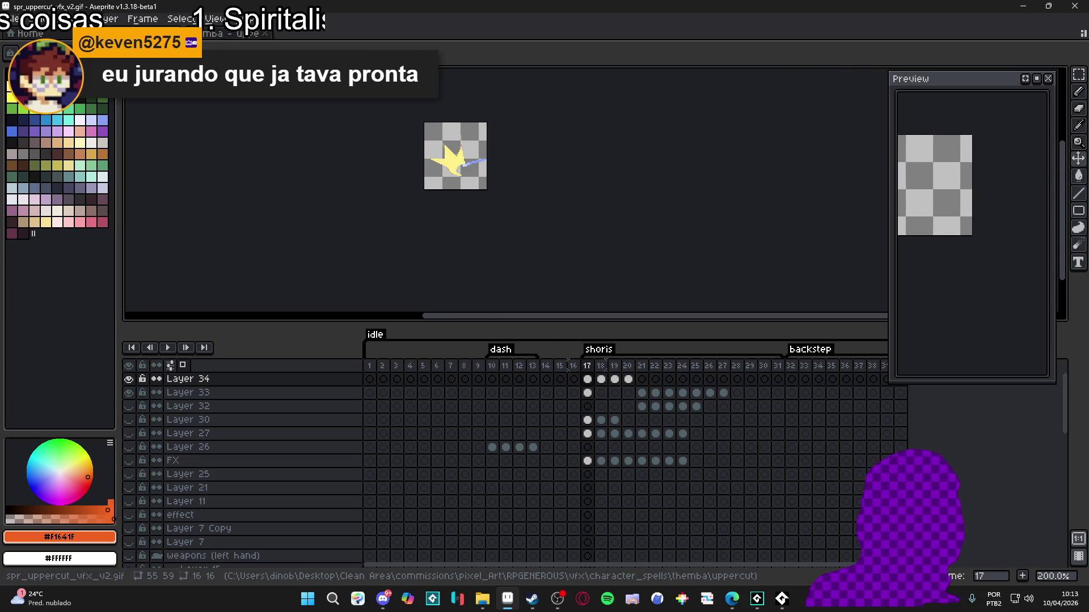
key("alt+Tab")
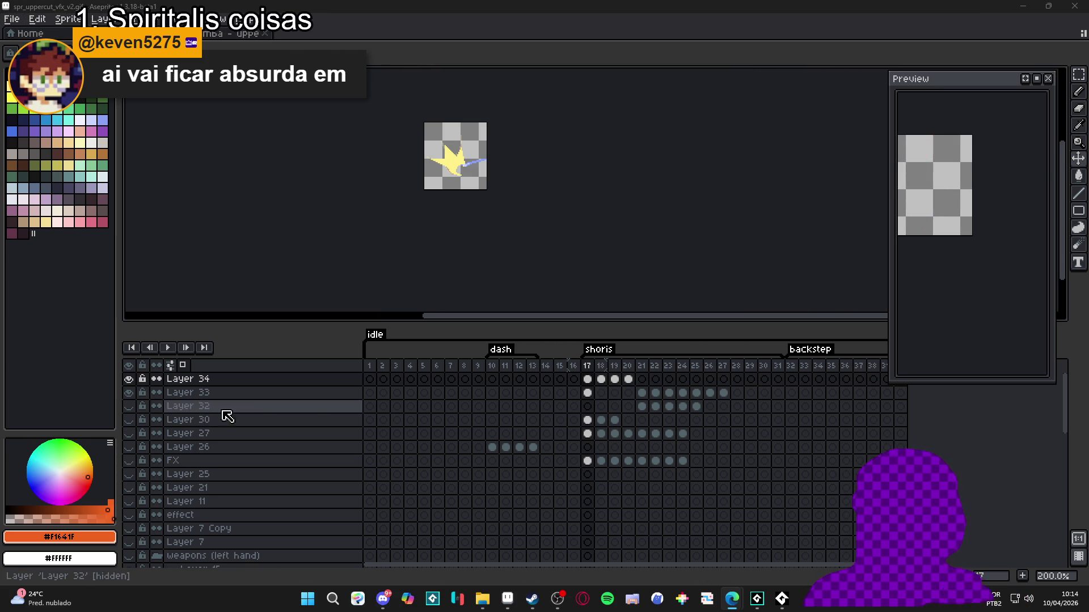
Hide Layer 34's yellow star and show Layer 30 through Layer 7 Copy.
key("ctrl")
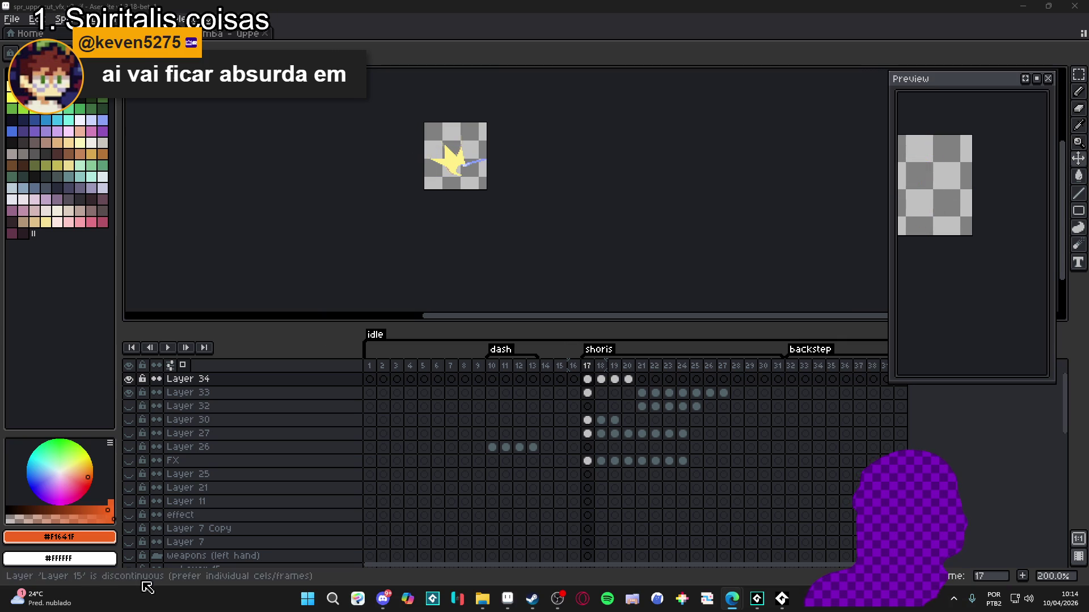
left_click(508, 599)
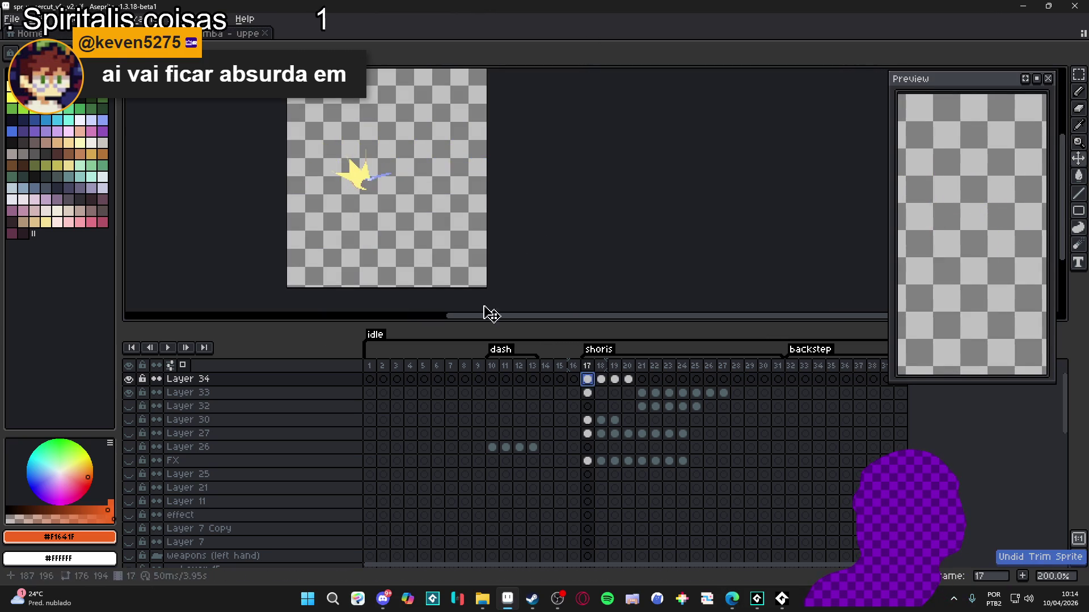
left_click(129, 379)
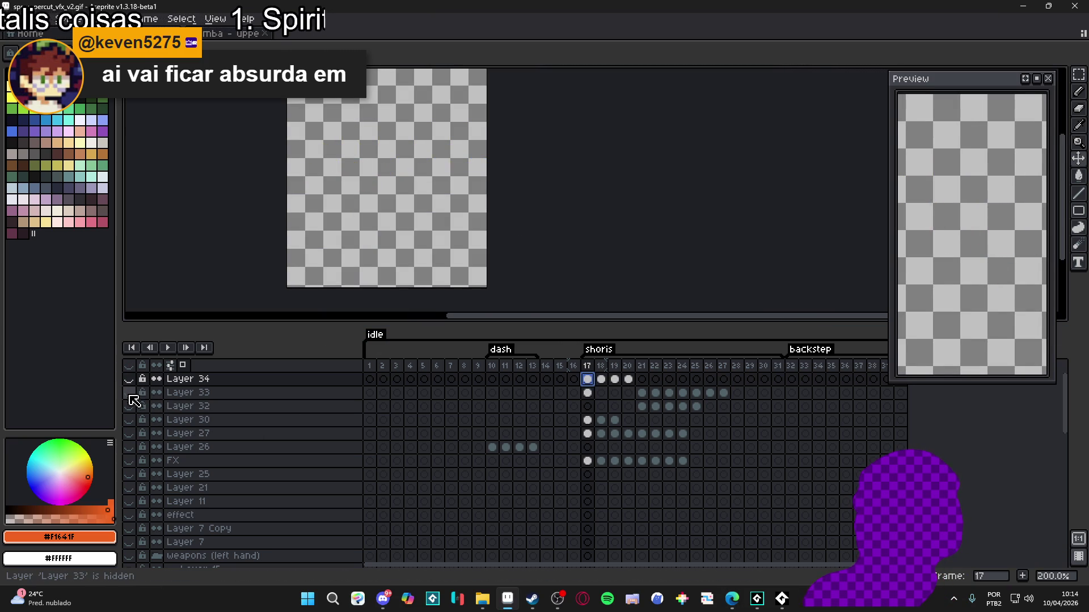
left_click_drag(134, 421, 132, 532)
Collapse the weapons group and show left hand plus Layers 20, 19 and 18.
scroll(134, 497, "down", 1)
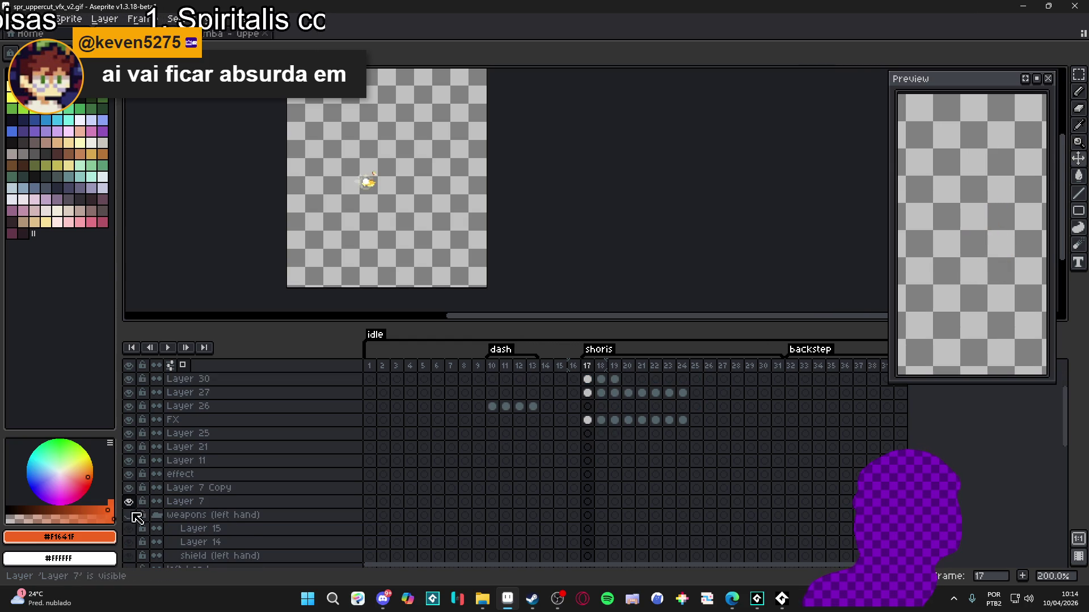
scroll(137, 537, "down", 1)
left_click(155, 460)
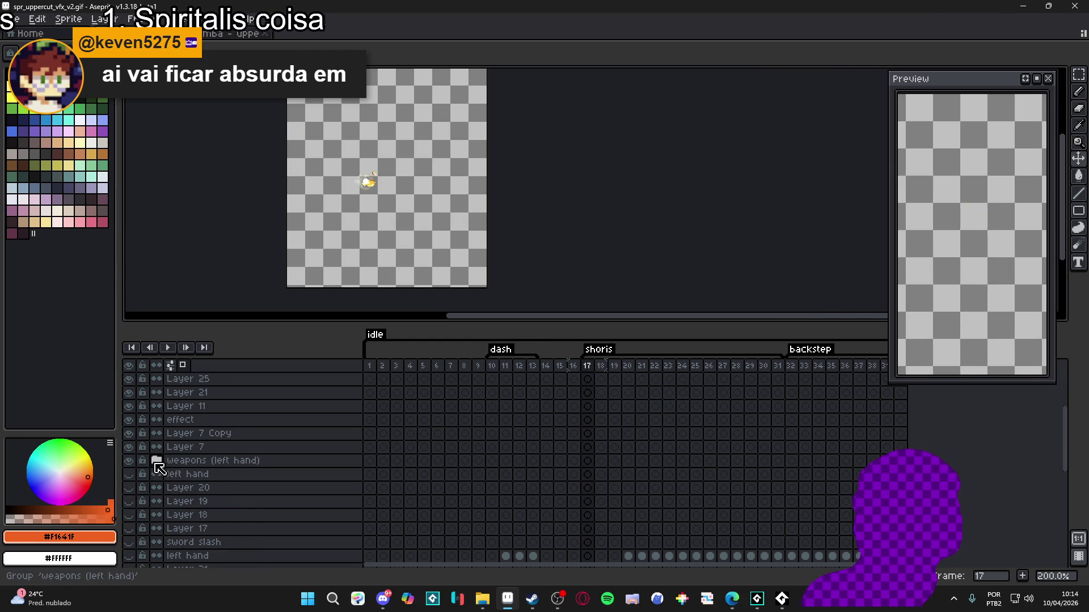
mouse_move(133, 476)
left_mouse_down()
mouse_move(129, 516)
mouse_move(130, 468)
mouse_move(132, 536)
left_mouse_up()
scroll(130, 536, "down", 1)
scroll(131, 536, "down", 1)
scroll(138, 539, "down", 1)
Turn on Layer 16, the right hand, the character base and the bg1 background.
left_click(129, 501)
left_click(129, 515)
left_click(129, 529)
left_click(129, 501)
scroll(144, 510, "down", 1)
left_click_drag(129, 515, 130, 556)
scroll(131, 553, "down", 1)
left_click(130, 543)
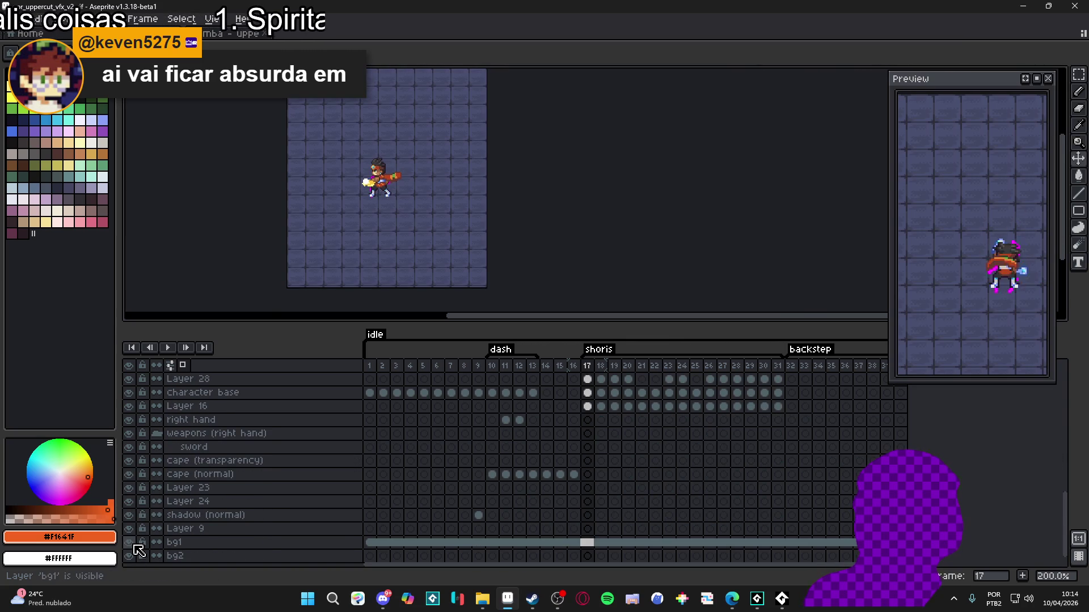
Hide the bg1 background, Layer 30's white glow and Layer 27's yellow glow.
left_click(130, 544)
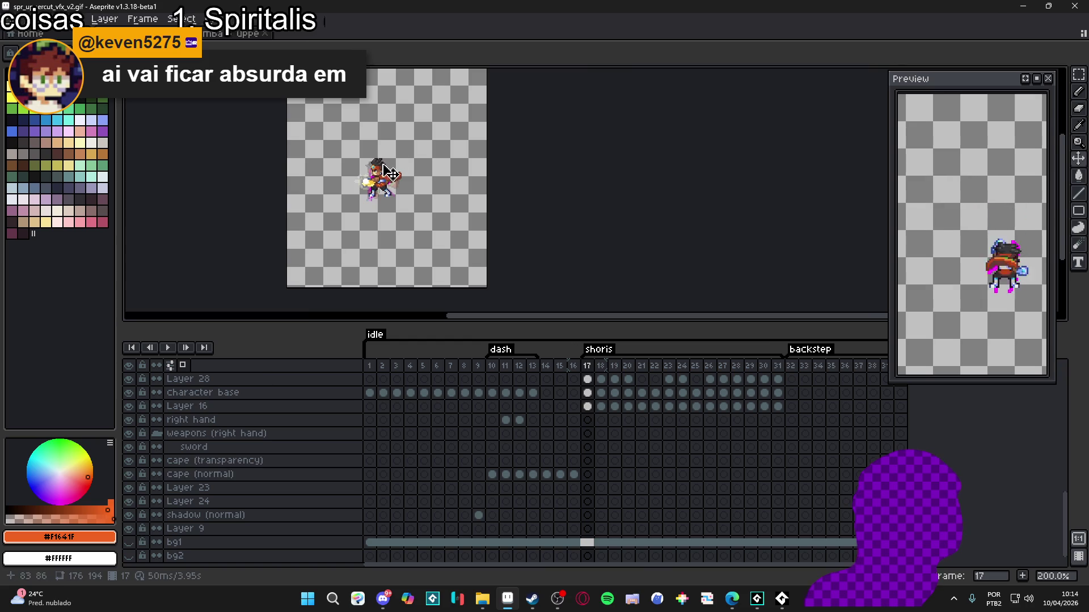
scroll(387, 172, "up", 6)
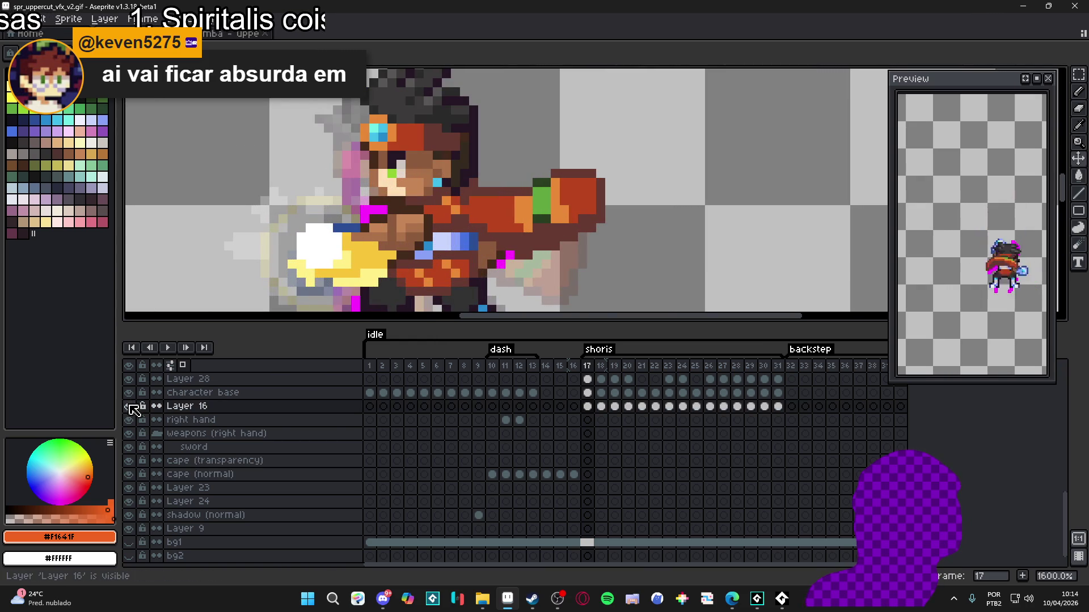
scroll(343, 238, "down", 3)
left_click(352, 258, "ctrl")
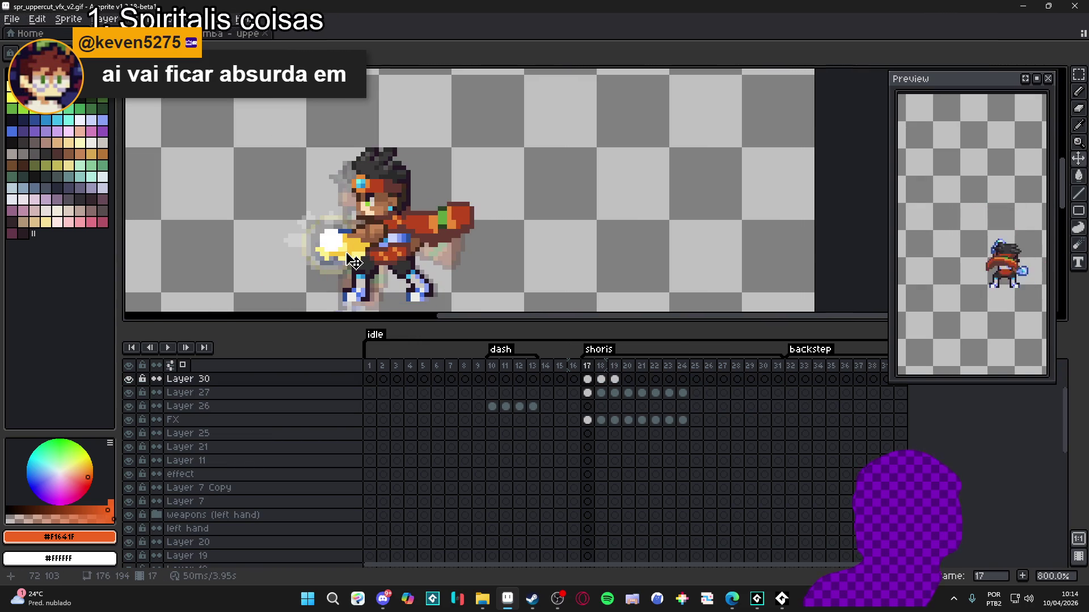
left_click(128, 379)
left_click(354, 260, "ctrl")
left_click(129, 392)
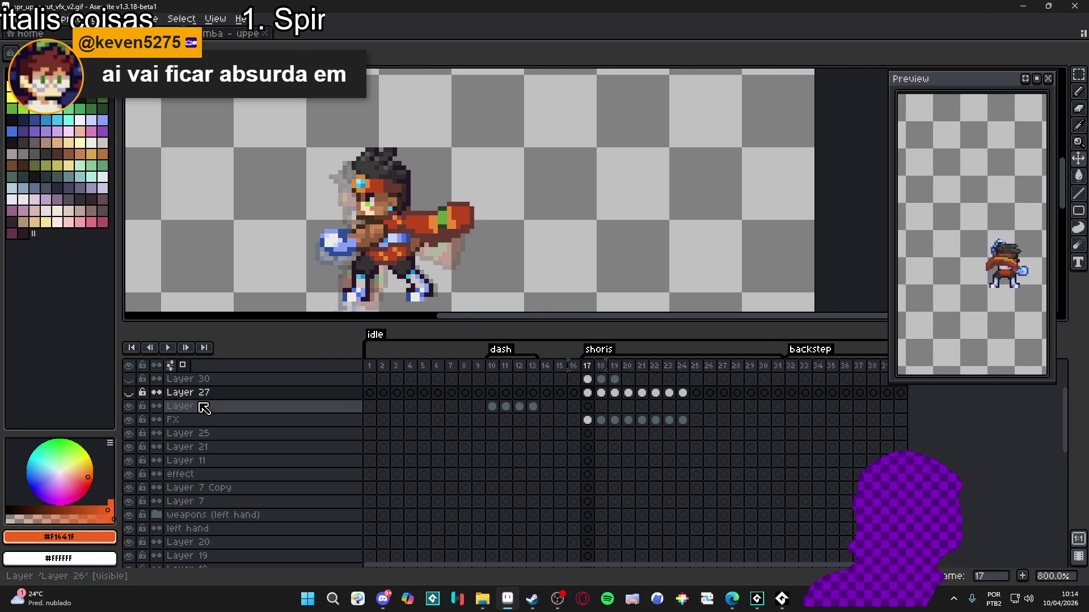
Go to frame 22 and hide the FX layer's glow.
left_click(628, 365)
left_click(655, 365)
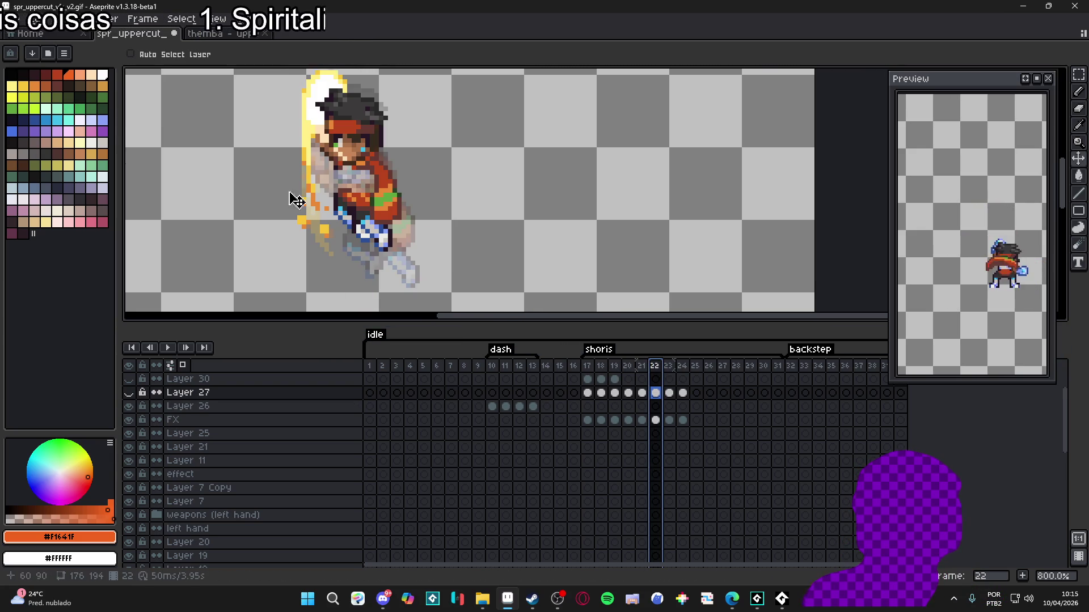
left_click(206, 419)
left_click(128, 419)
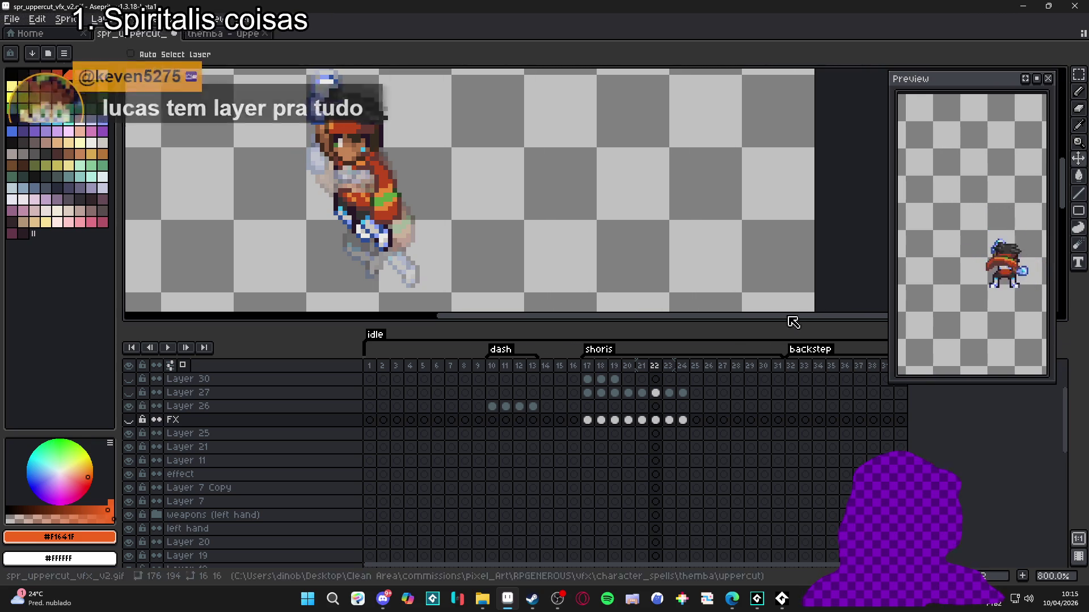
Review the bare fighter's poses on frames 4 and 14 through 19.
left_click(587, 366)
left_click(411, 378)
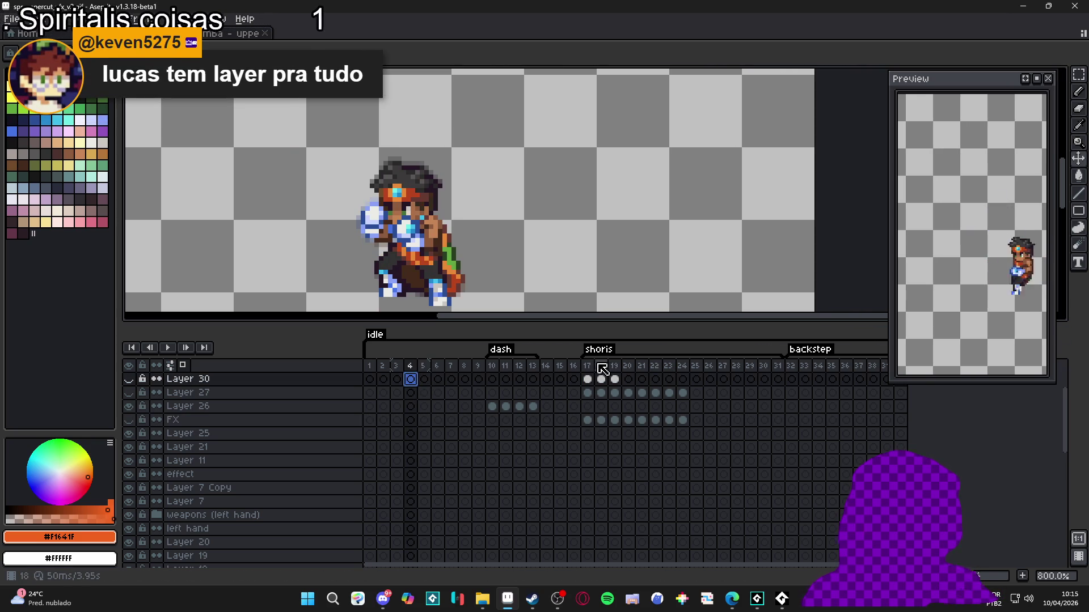
left_click(546, 379)
left_click(560, 379)
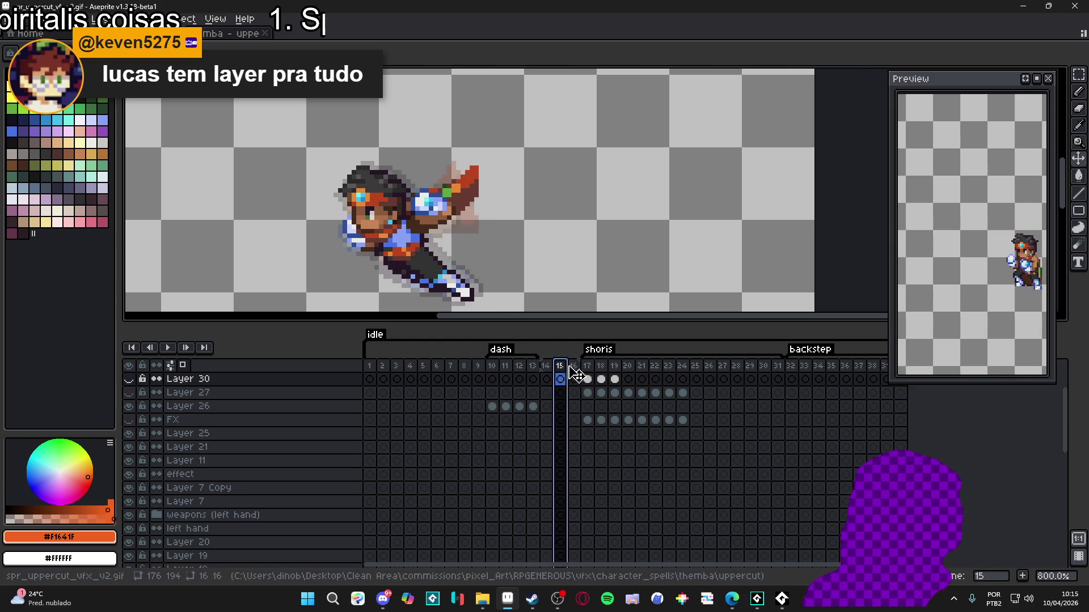
left_click(588, 374)
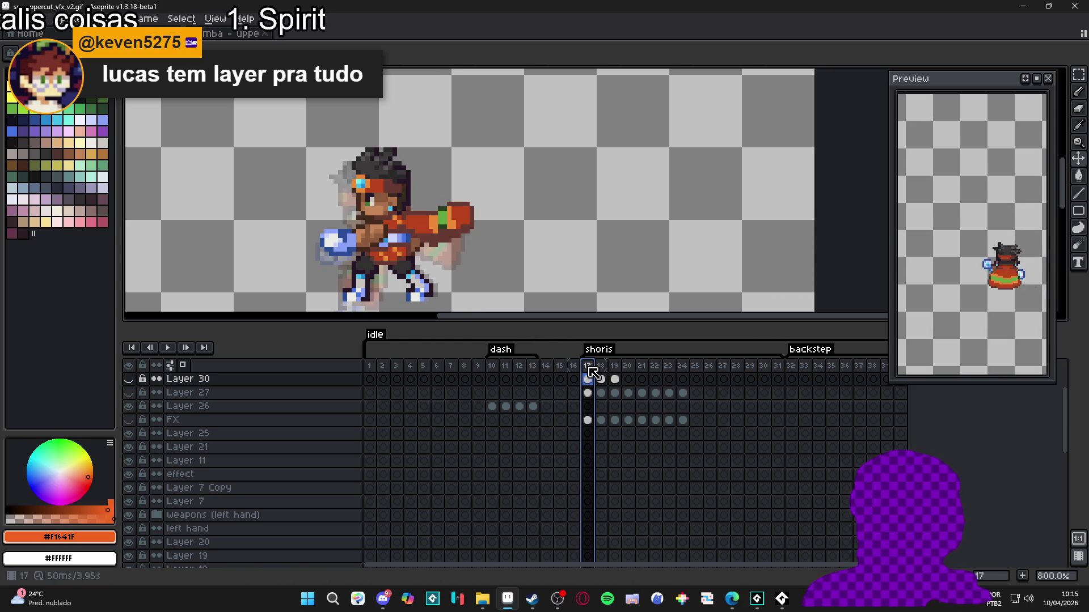
left_click(574, 379)
left_click(587, 379)
left_click(603, 379)
left_click(616, 379)
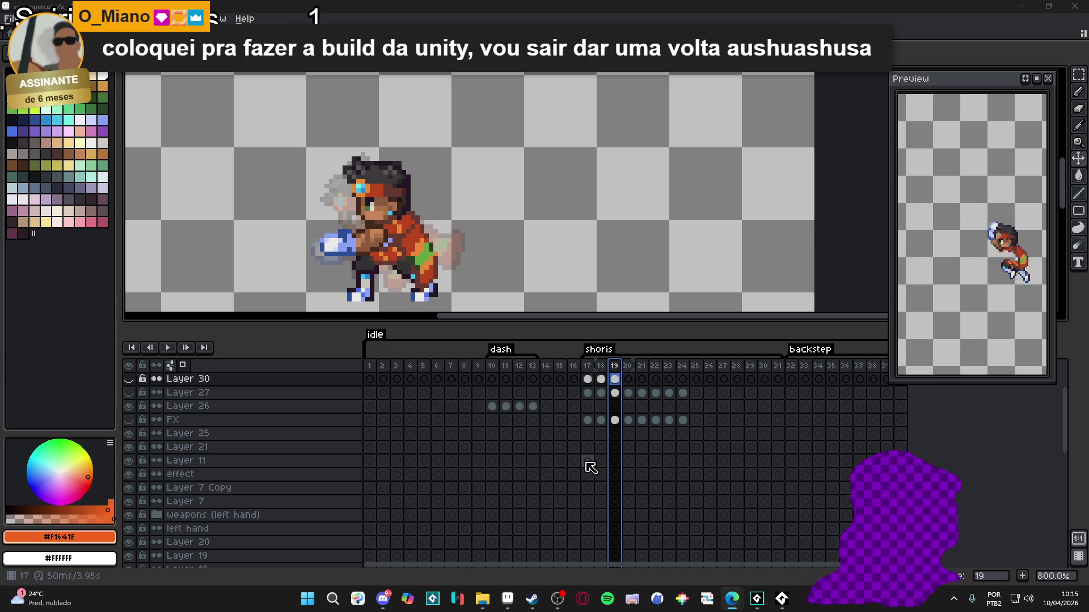
Step through frames 14 to 17 to check the poses entering the shoris tag.
left_click_drag(546, 366, 584, 367)
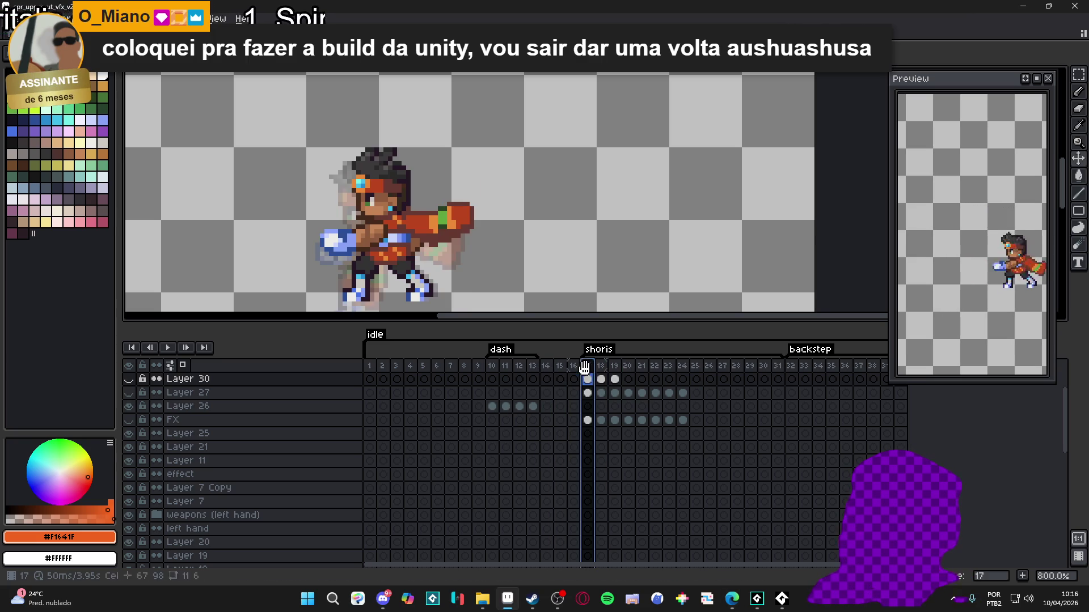
left_click(548, 366)
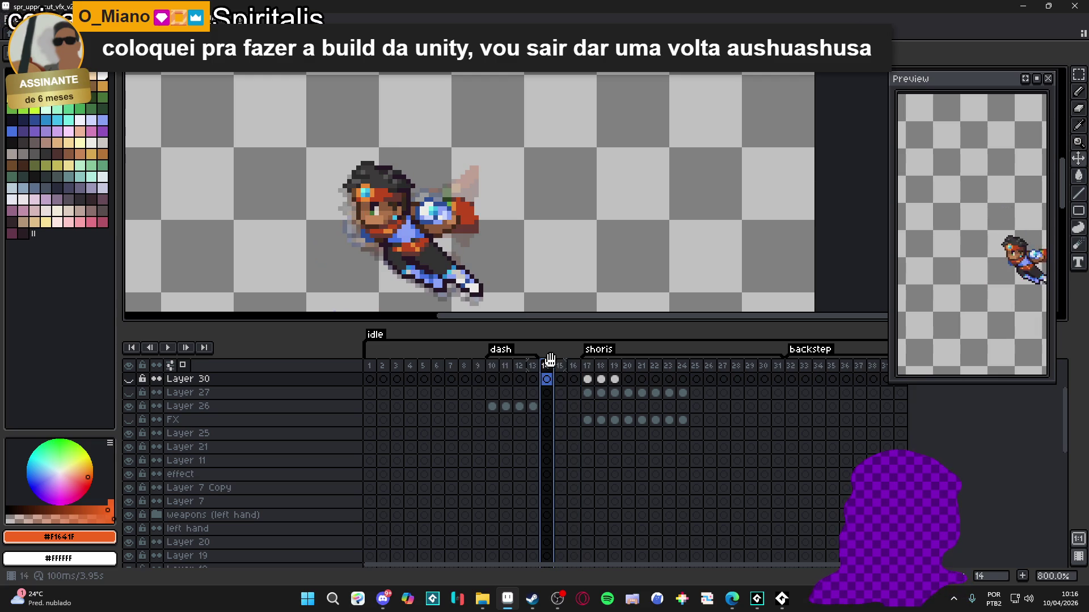
left_click(561, 367)
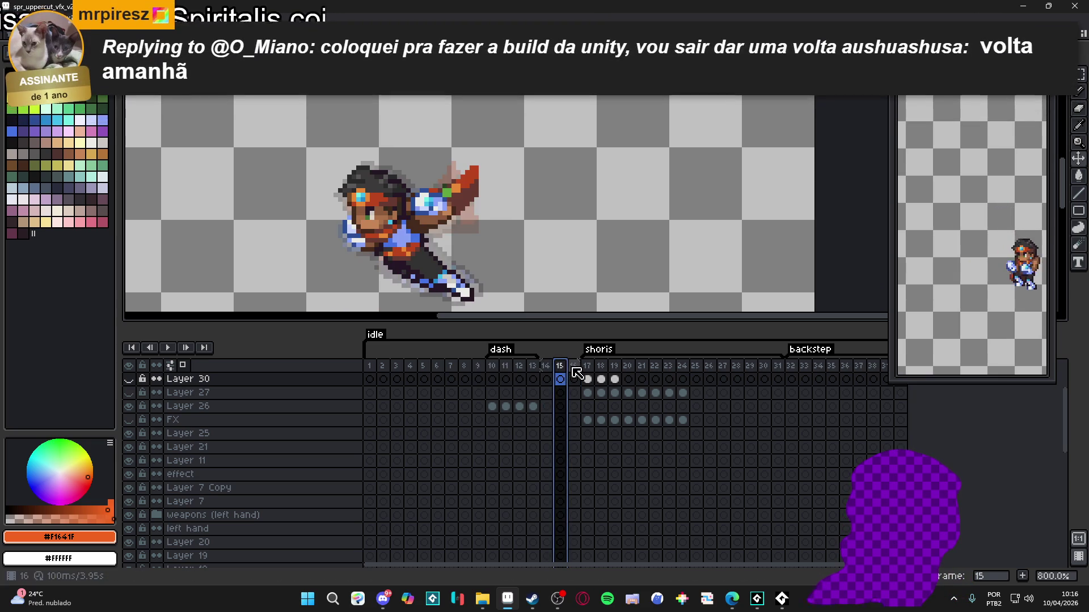
left_click(575, 369)
left_click(588, 368)
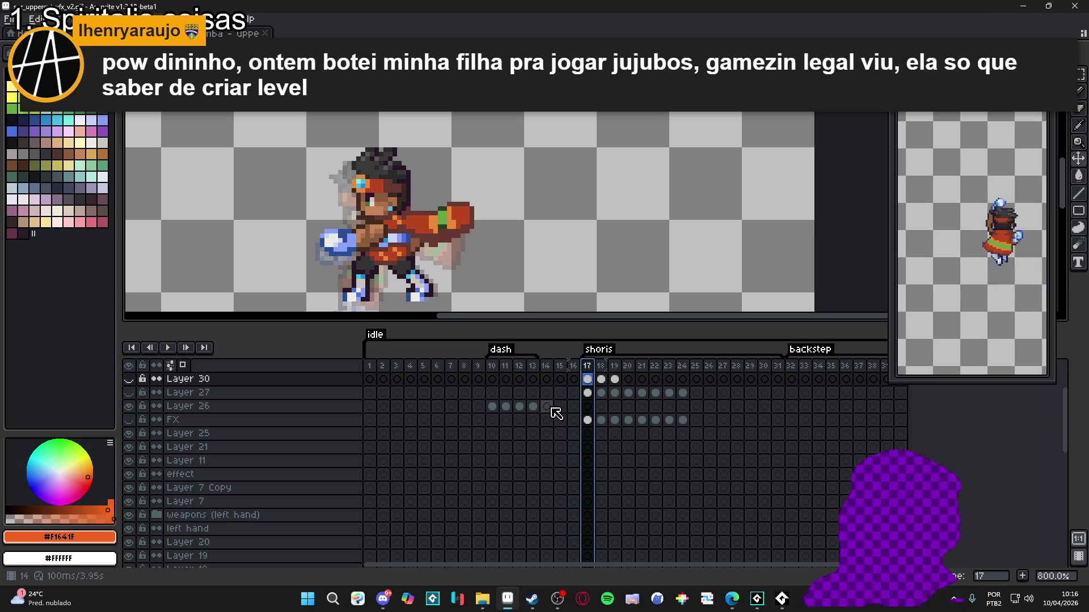
left_click(550, 376)
Play the animation with onion skinning off, then stop and check frames 13 onward.
left_click(167, 348)
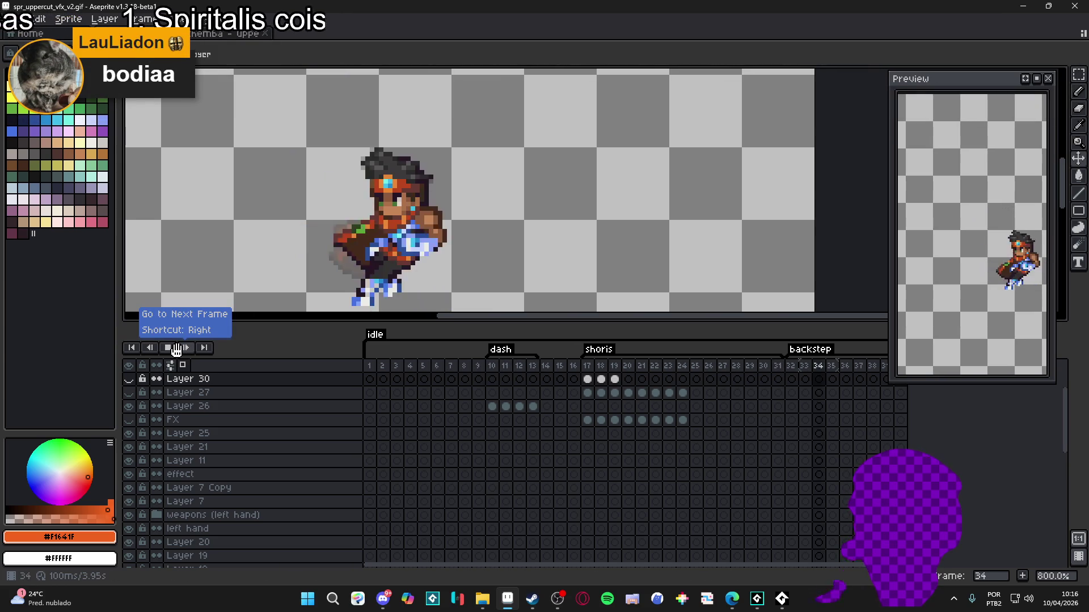
left_click(184, 366)
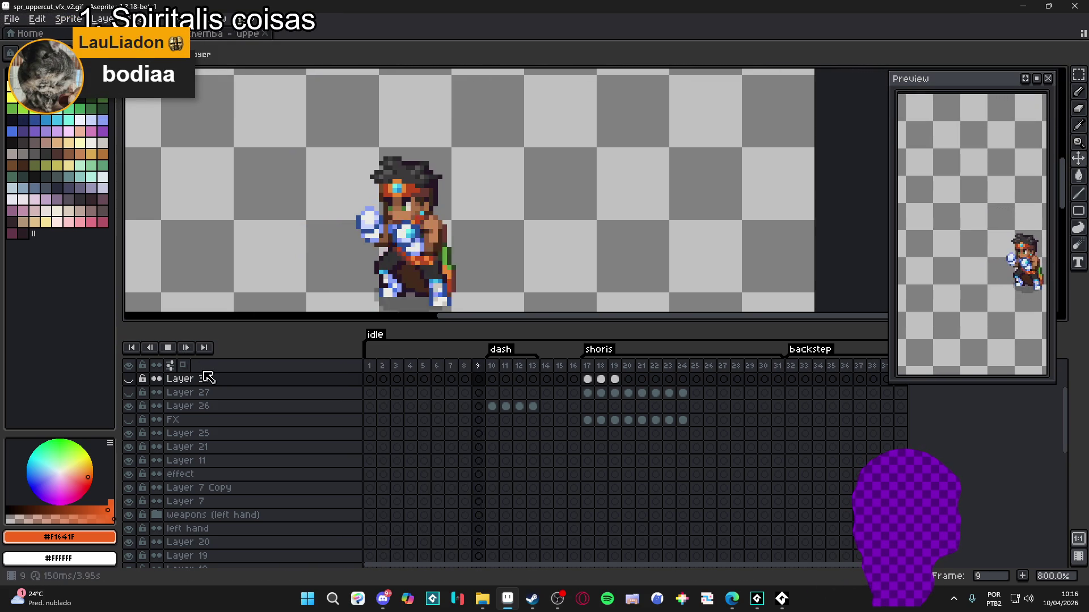
left_click(168, 348)
left_click(533, 372)
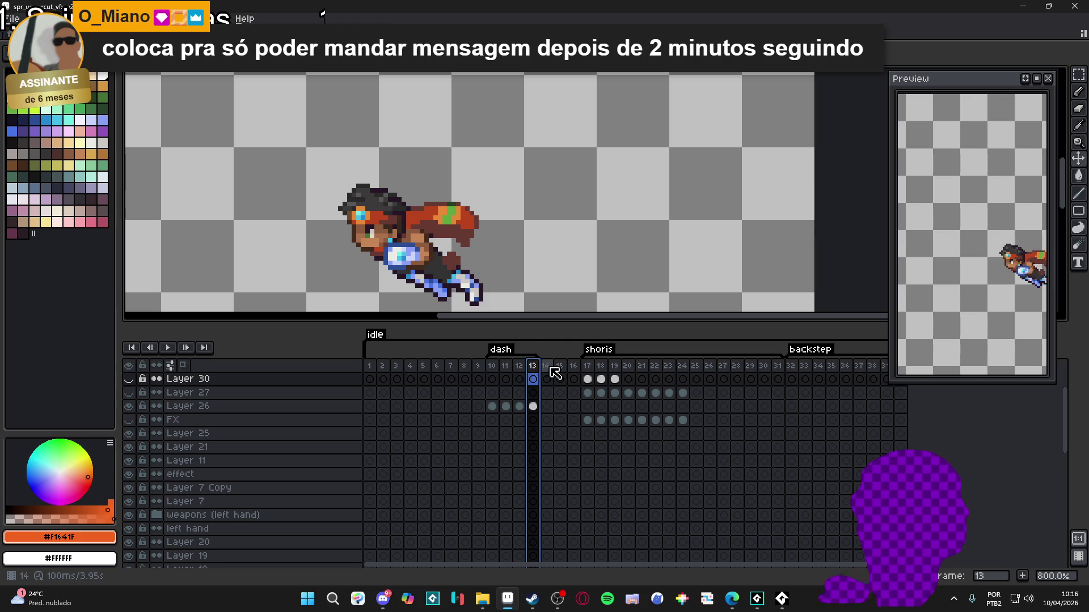
left_click(546, 372)
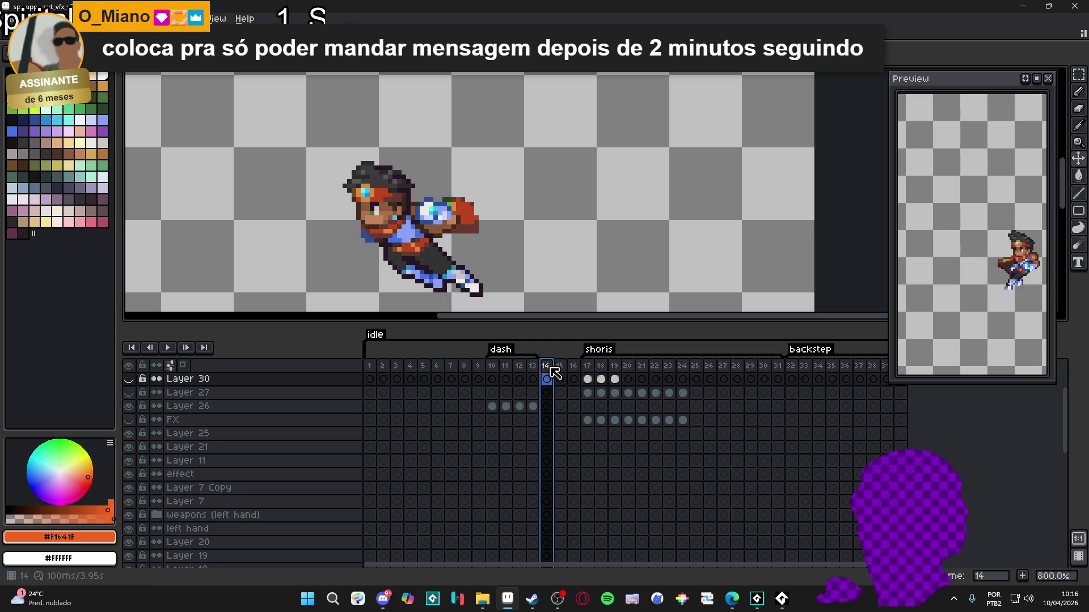
left_click(567, 371)
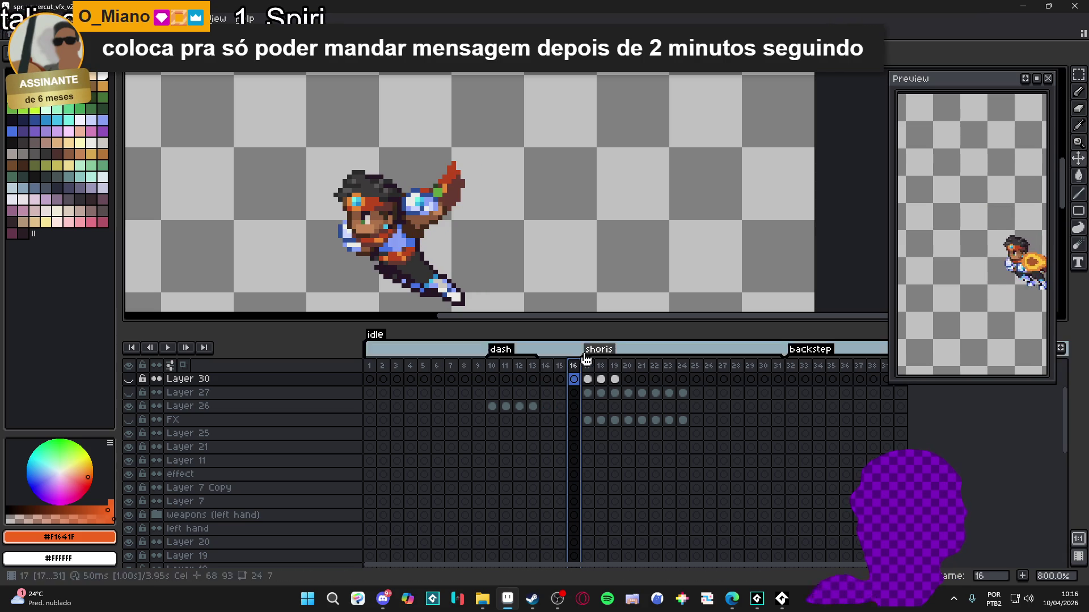
Change the shoris tag's From frame from 17 to 14 in Tag Properties.
left_click(553, 368)
double_click(603, 357)
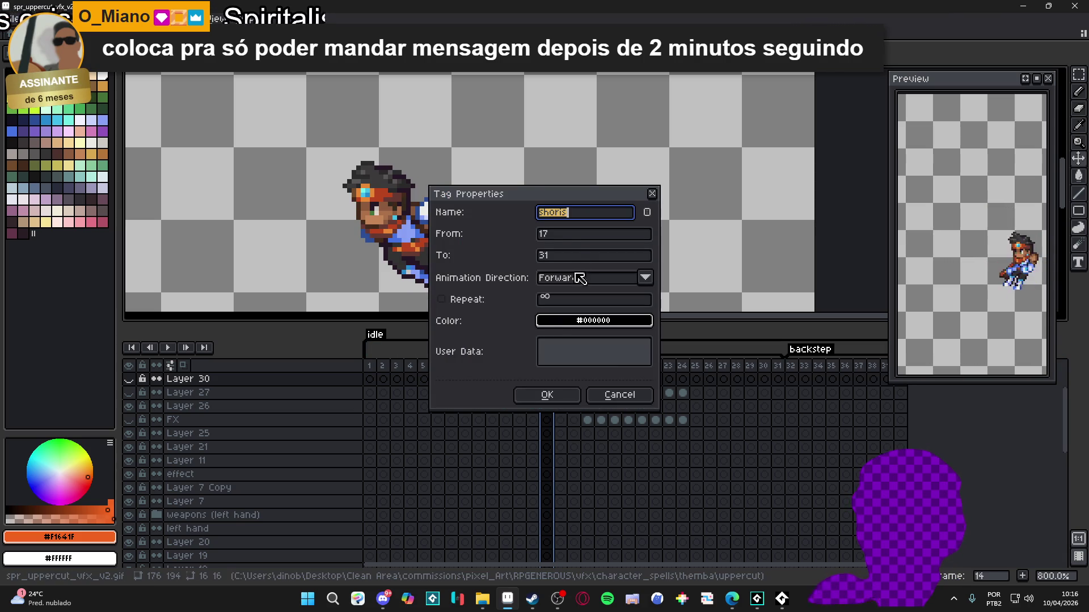
key("Tab")
type("14")
key("Return")
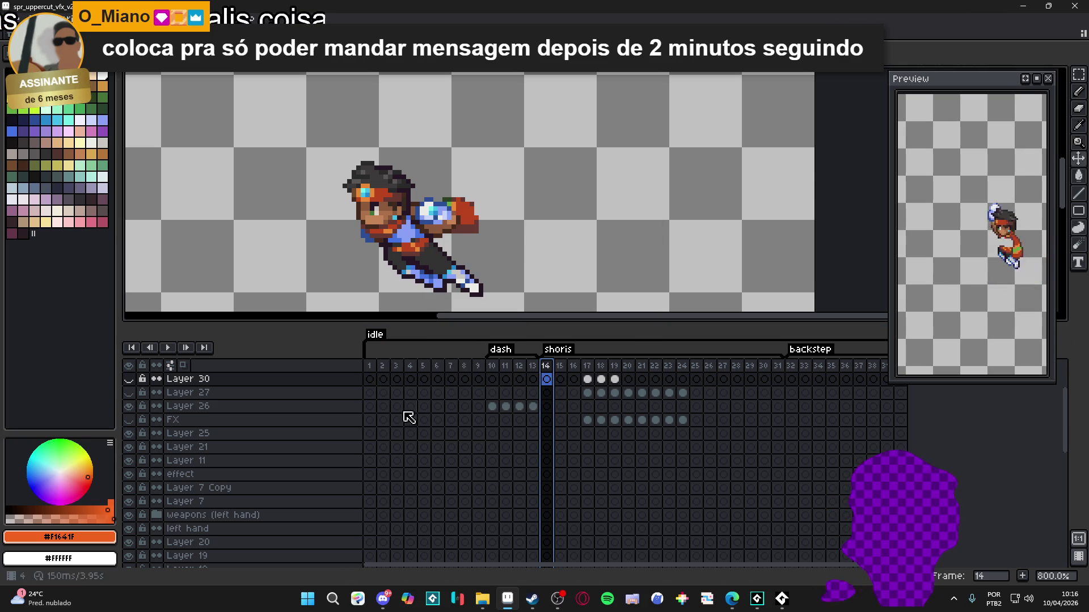
scroll(416, 264, "down", 2)
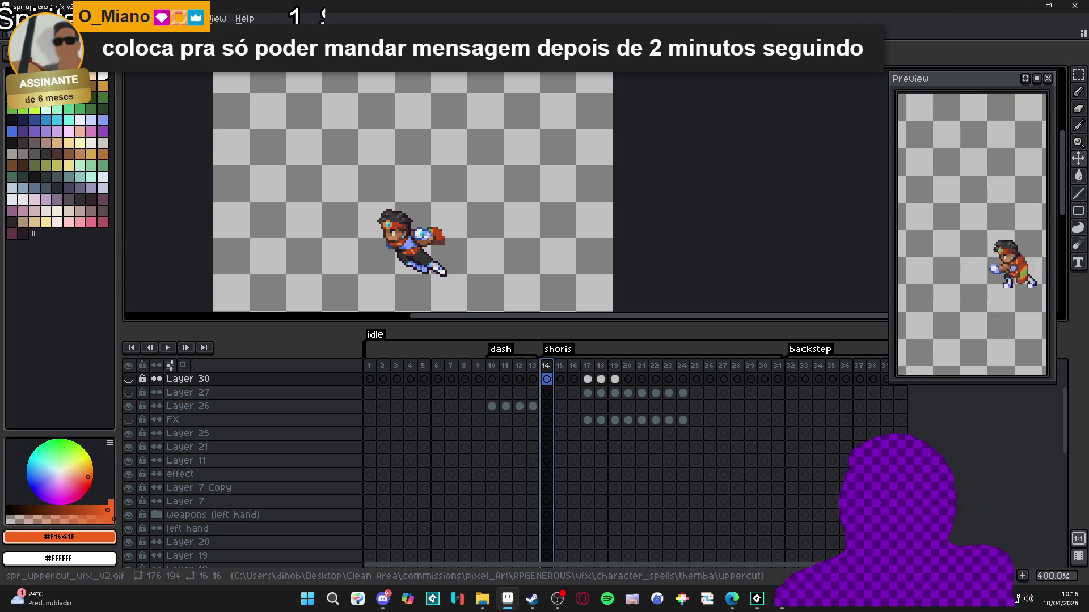
Glance at the themba document, then trim the uppercut gif's canvas to 43 × 57 around the fighter.
key("ctrl+Tab")
key("ctrl+Tab")
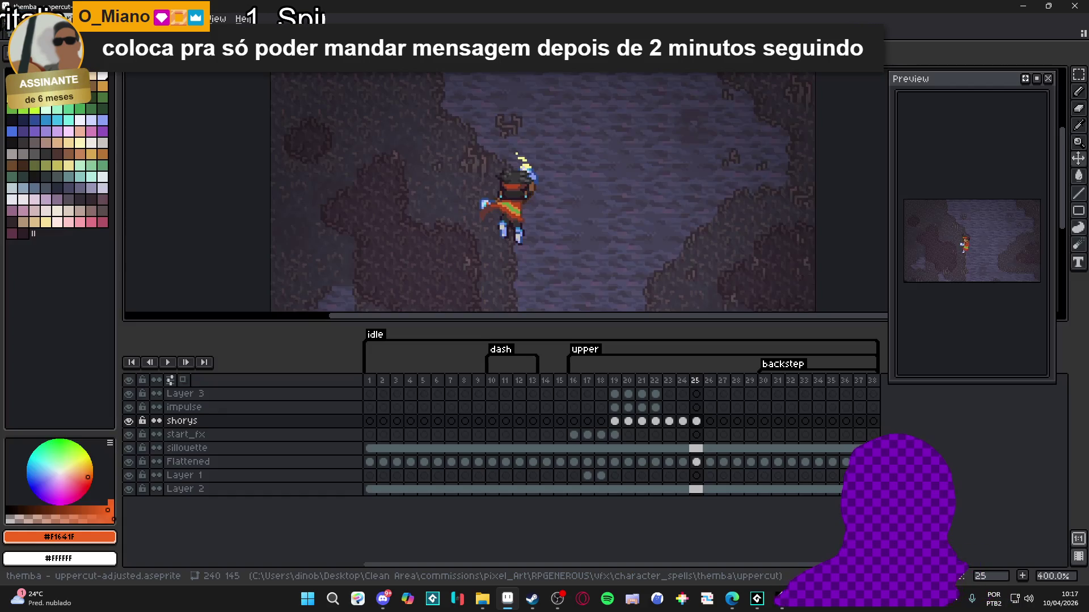
key("ctrl+Tab")
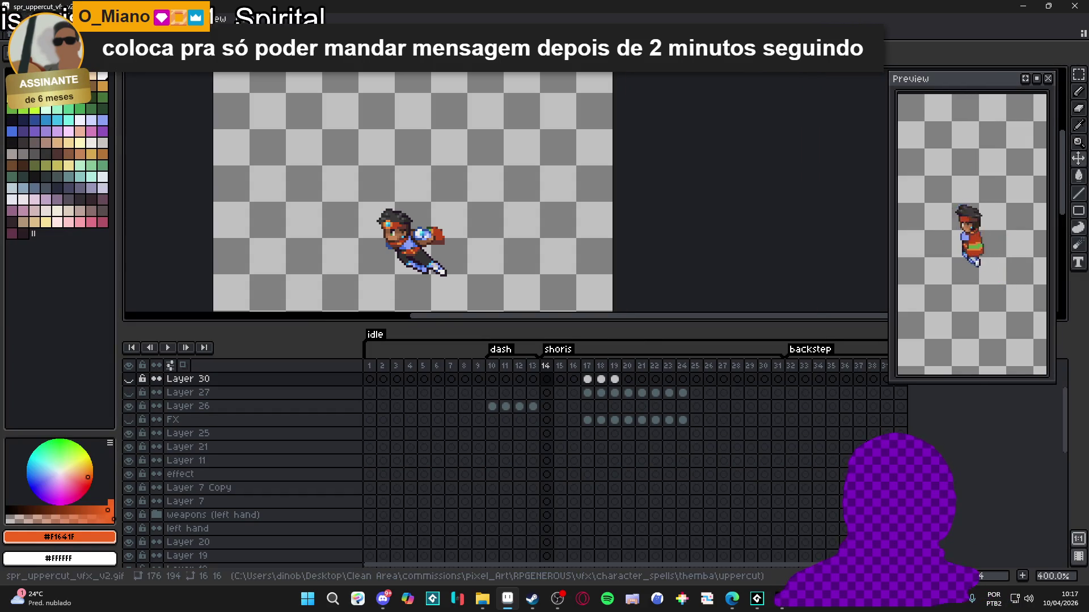
left_click(74, 19)
left_click(114, 136)
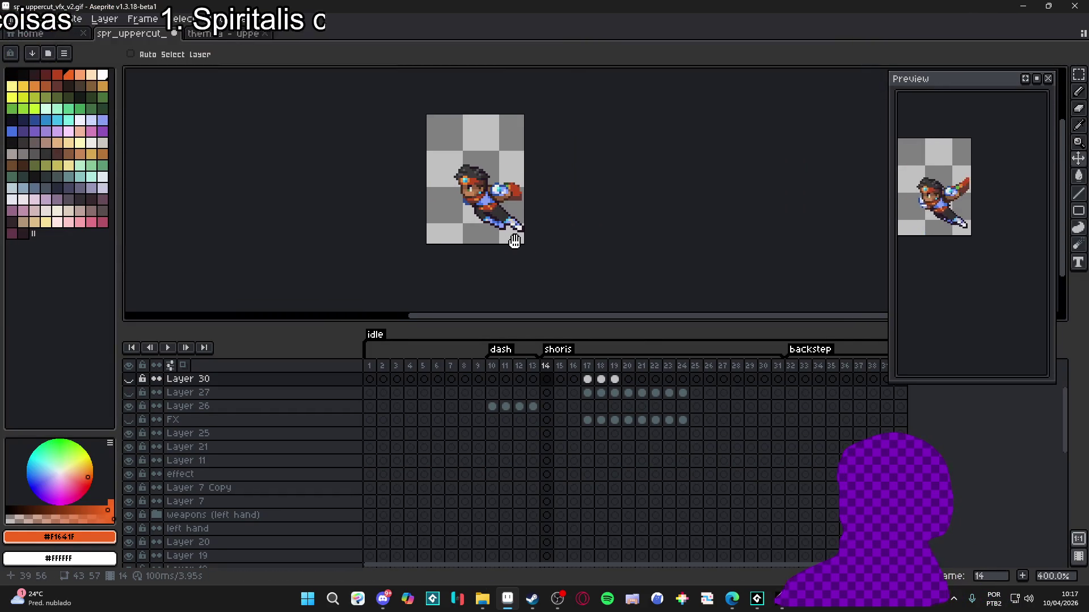
Centre the trimmed sprite in the preview and step through frames 18 to 33.
left_click_drag(898, 286, 927, 297)
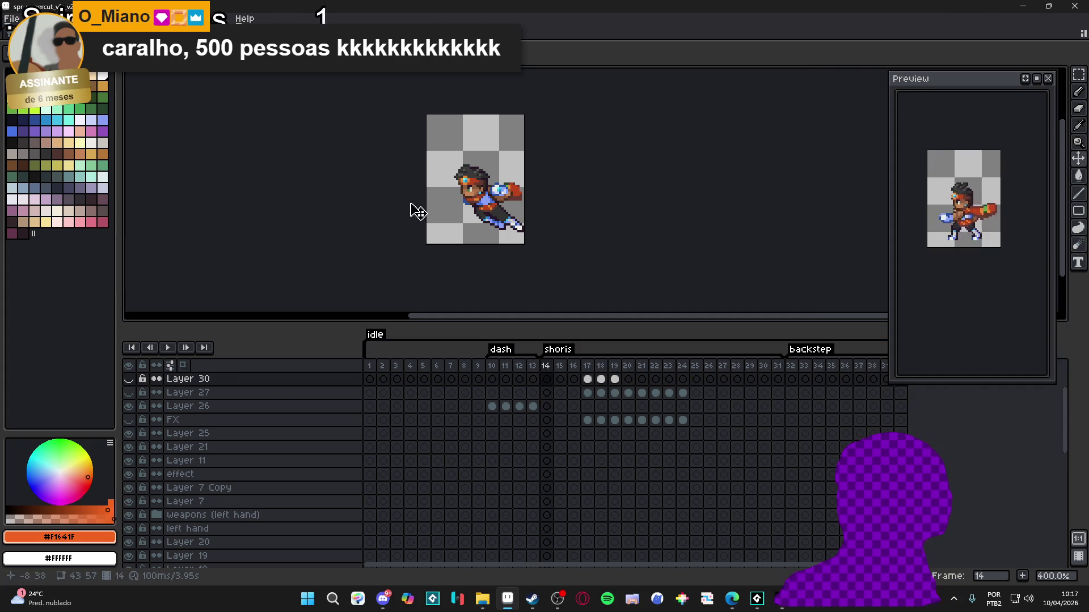
left_click_drag(409, 244, 365, 232)
left_click_drag(560, 366, 600, 366)
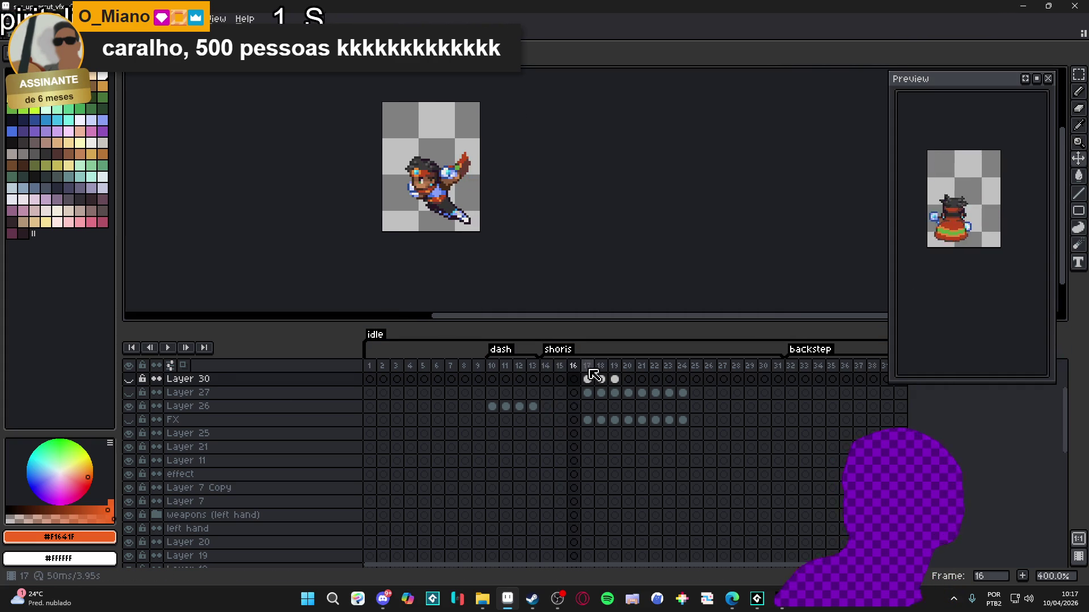
key("Right")
key("Right")
key("Right")
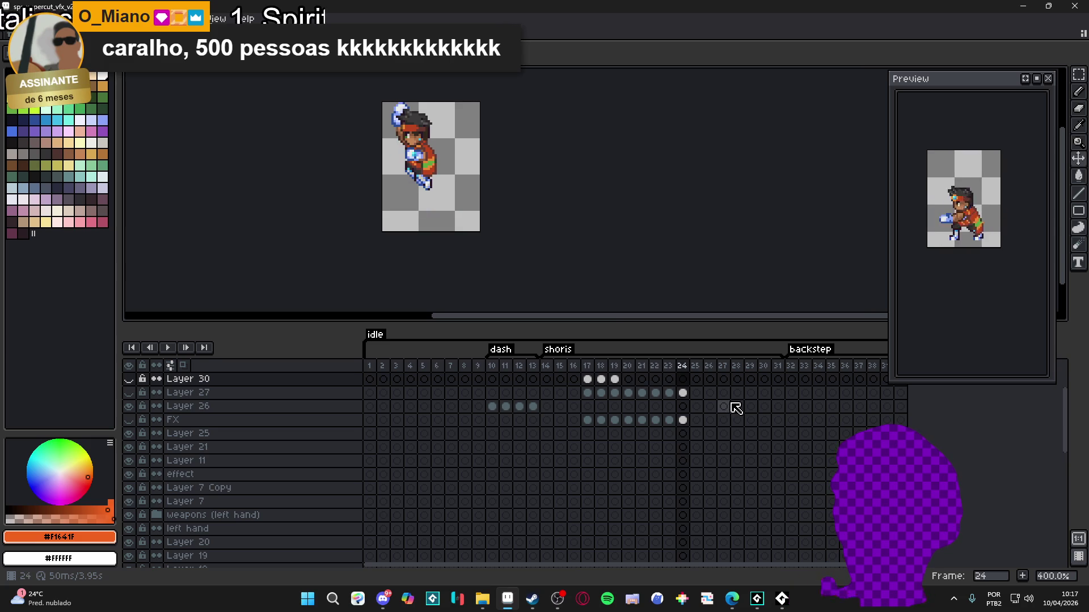
key("Right")
key("Right")
key("Right")
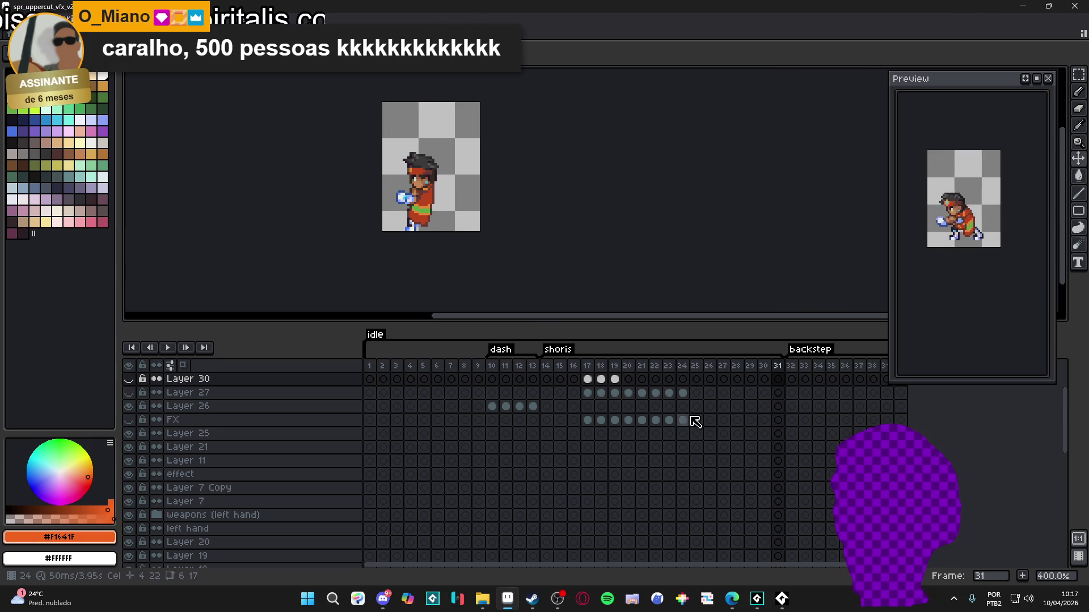
key("Right")
key("Right")
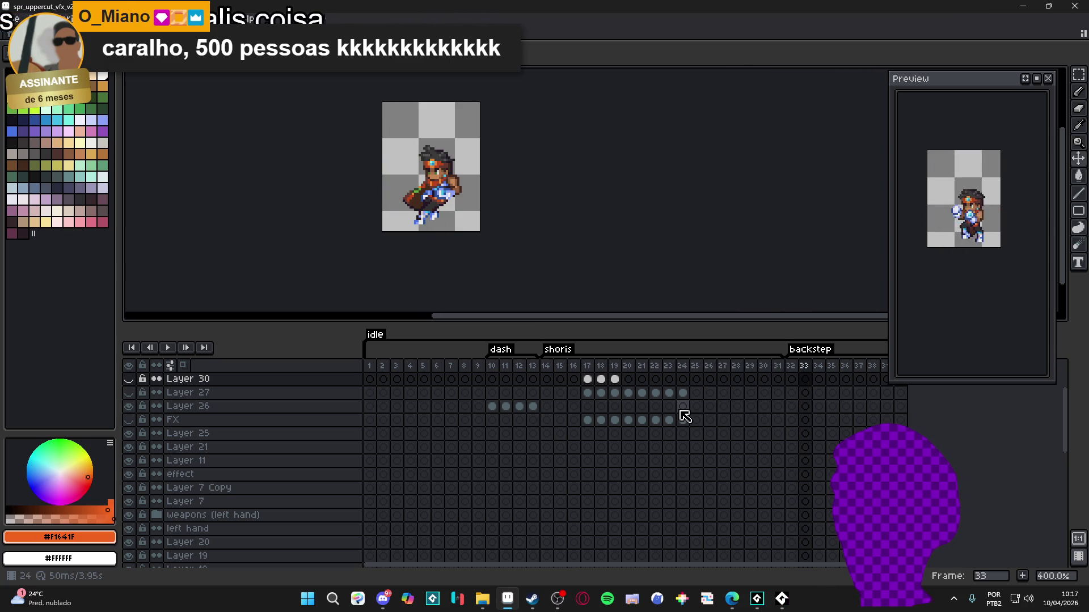
Go back to frame 20 and play the 3.95 s animation.
left_click(595, 376)
left_click(615, 381)
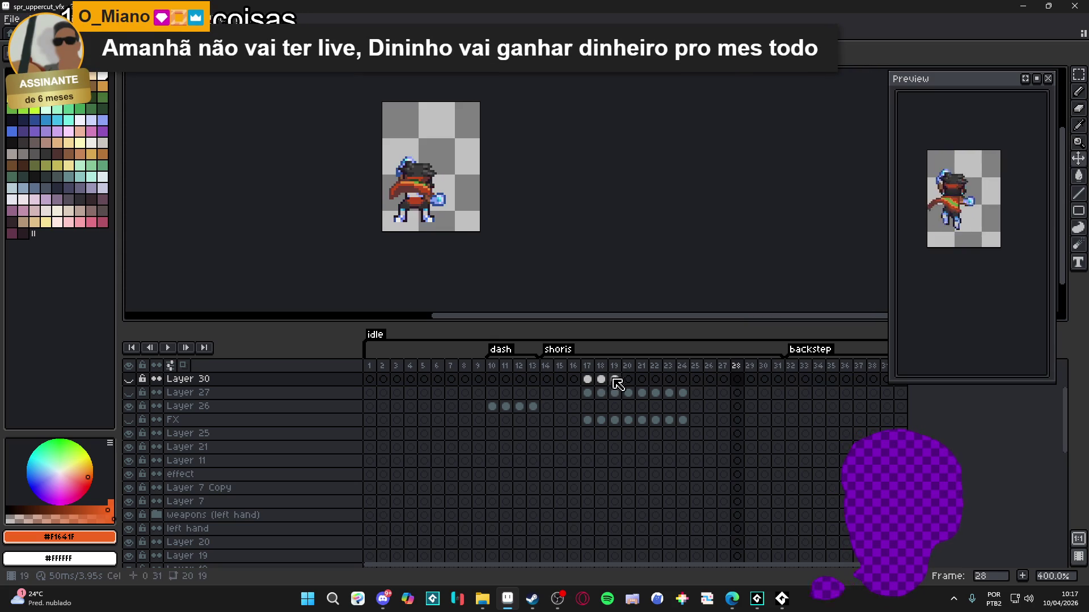
left_click(625, 388)
key("Return")
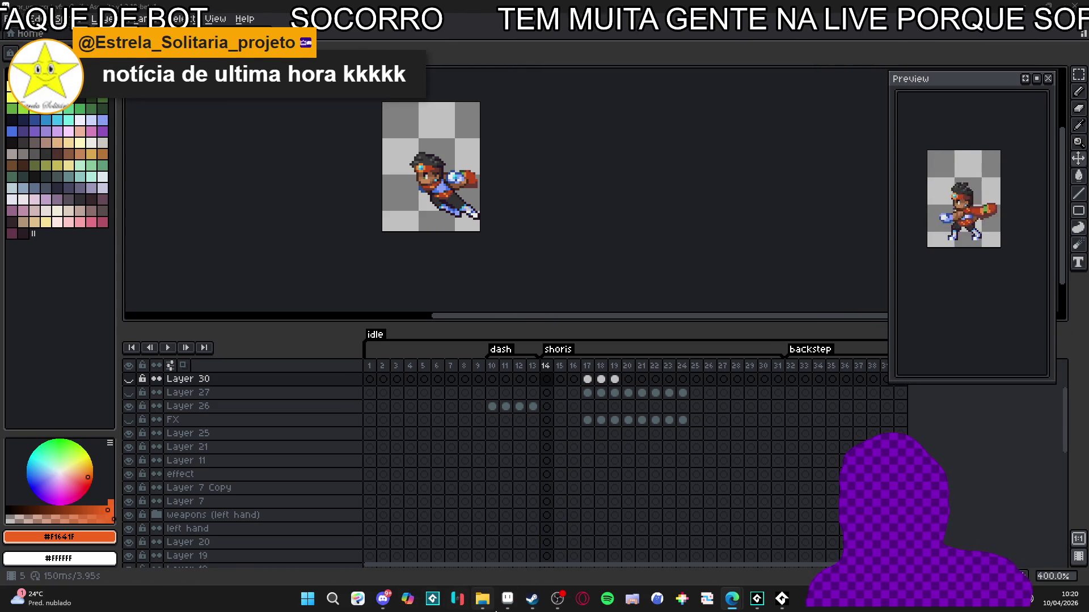
mouse_move(533, 608)
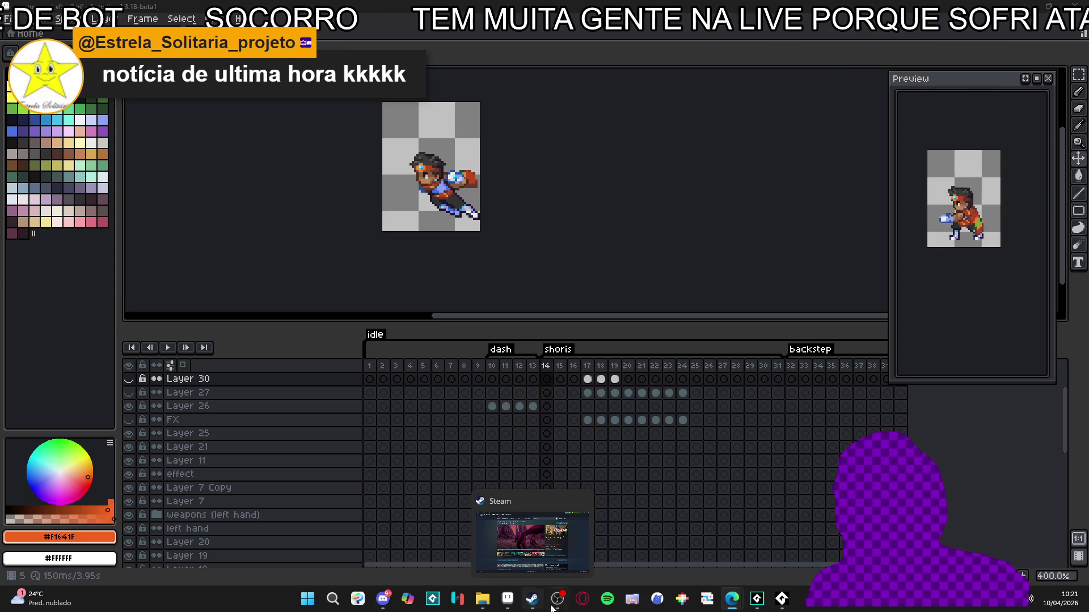
Leave Aseprite and bring up GameMaker's flaming uppercut sequence with its vfx and base sprite tracks.
left_click(557, 600)
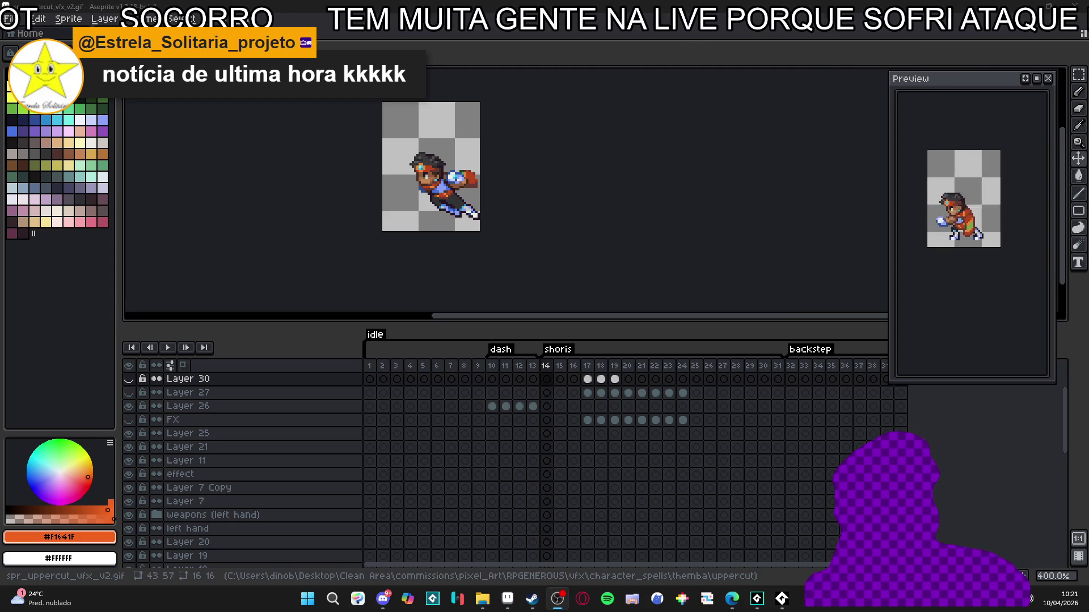
key("super+period")
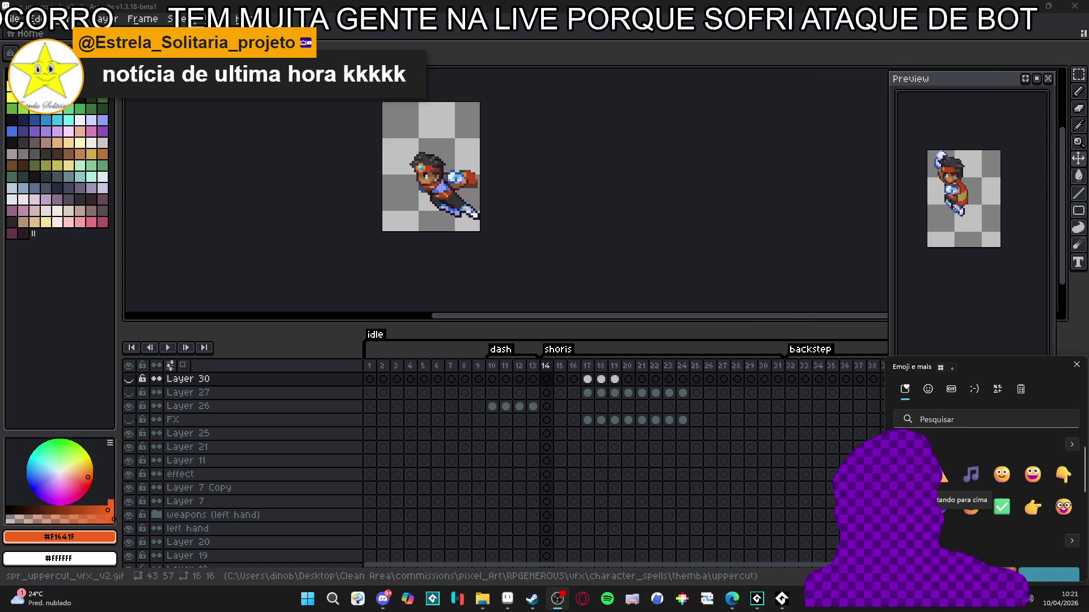
key("Escape")
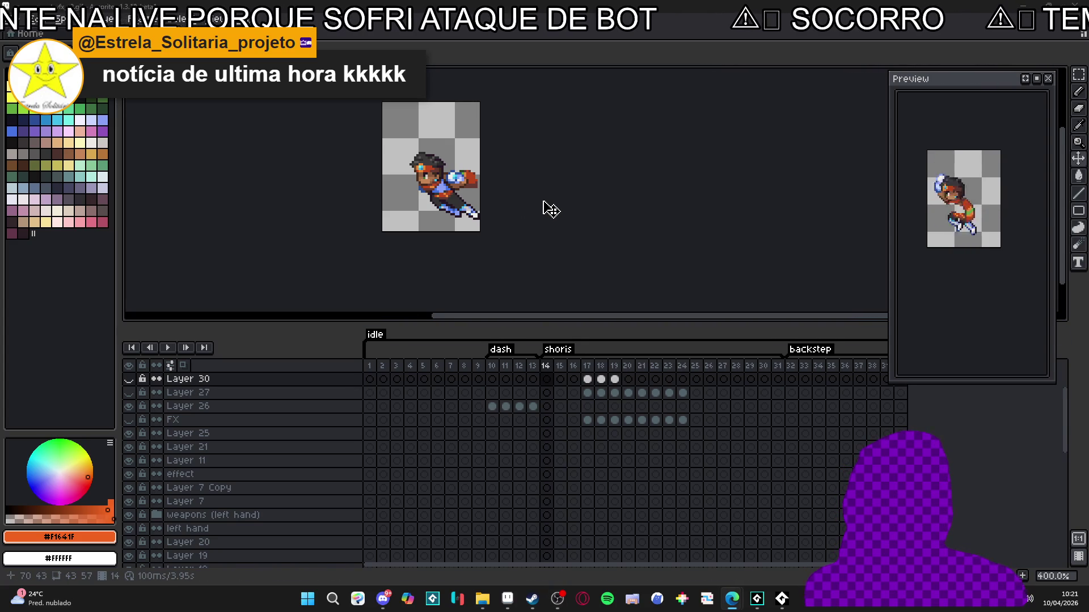
left_click_drag(556, 212, 624, 244)
left_click(759, 600)
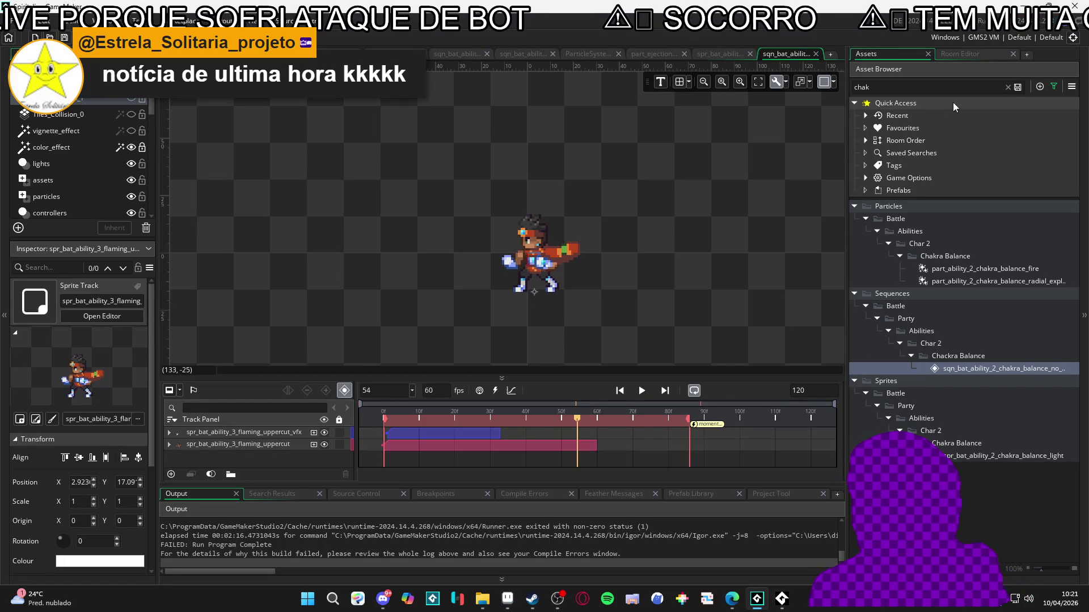
Clear the chak asset search and widen the Asset Browser panel.
left_click(1008, 86)
scroll(958, 508, "down", 2)
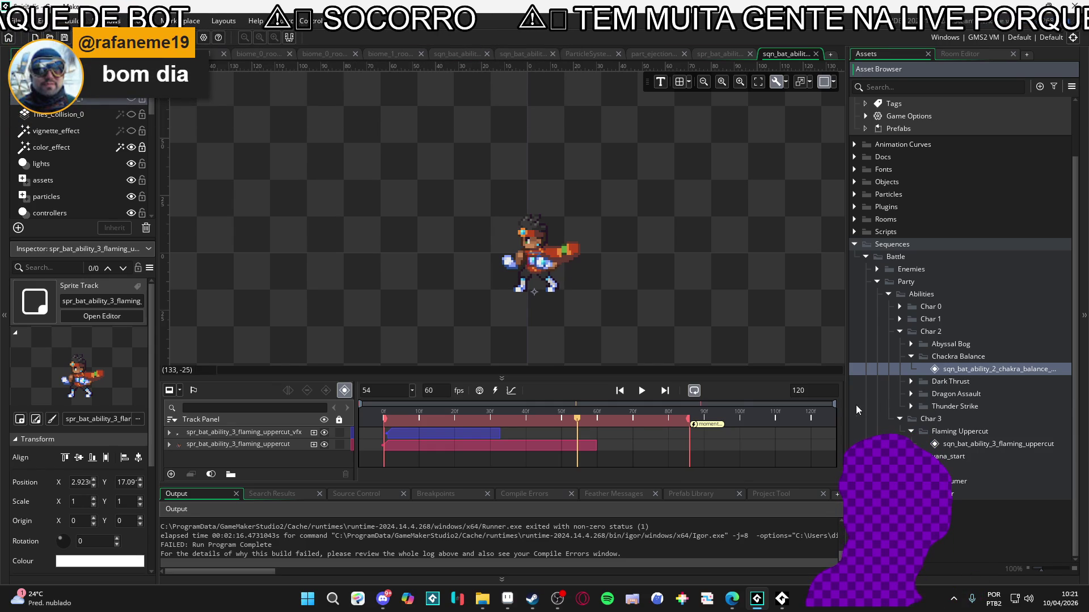
left_click_drag(846, 406, 729, 395)
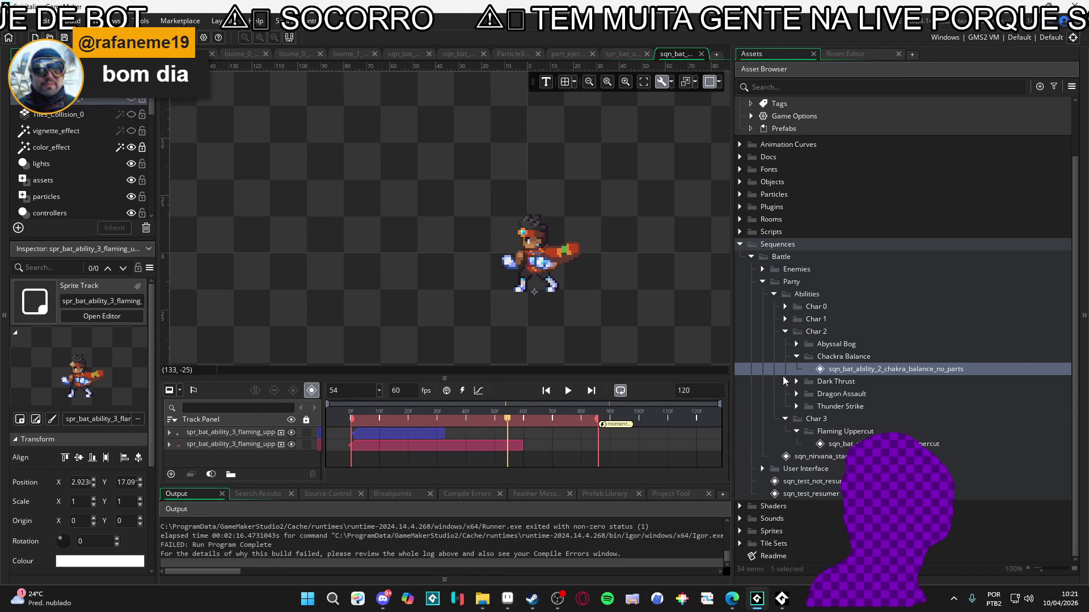
left_click(852, 374)
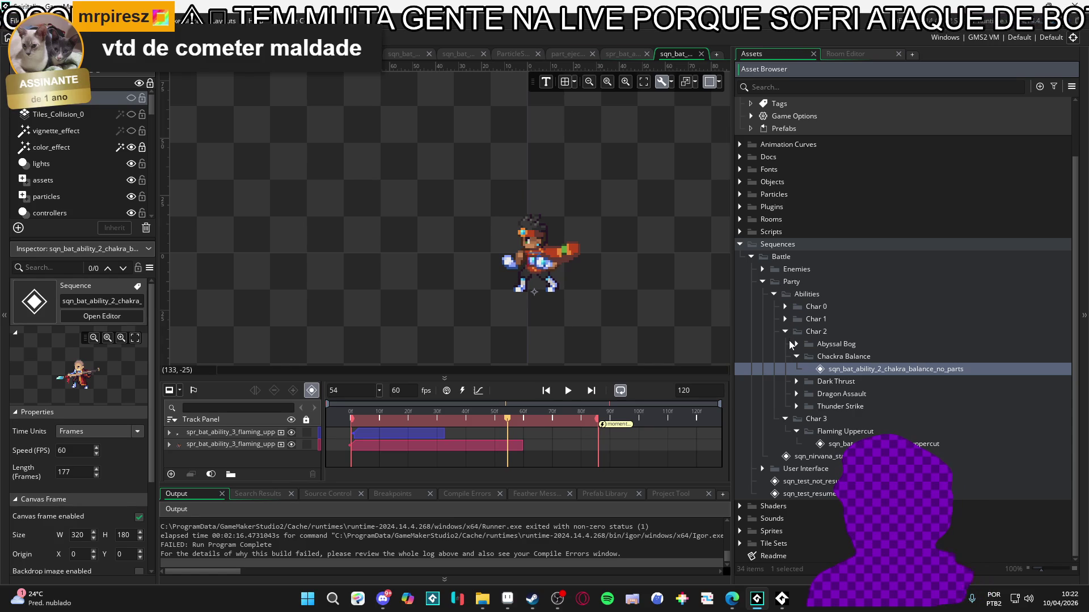
Expand Sprites > Battle, briefly checking the Enemies Attack folder before collapsing Enemies.
left_click(740, 532)
scroll(748, 527, "down", 3)
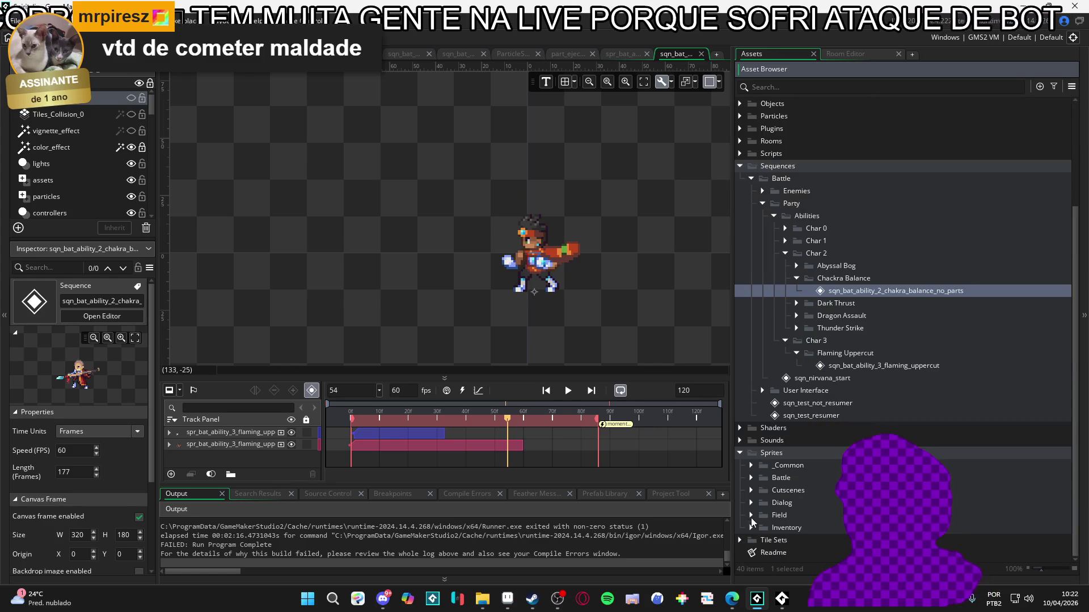
left_click(750, 477)
scroll(762, 479, "down", 2)
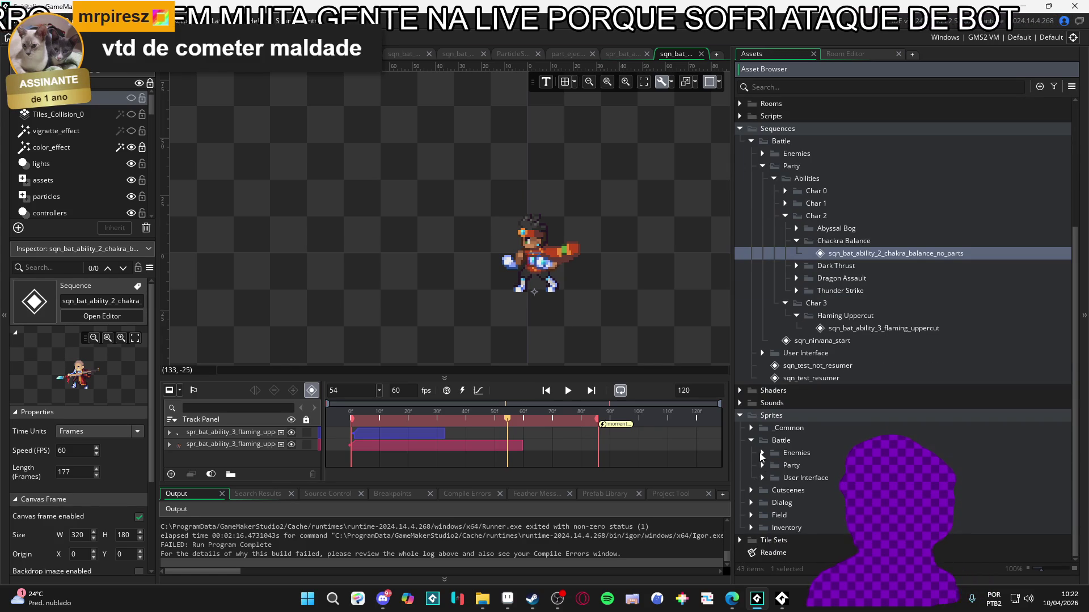
left_click(761, 453)
scroll(763, 457, "down", 3)
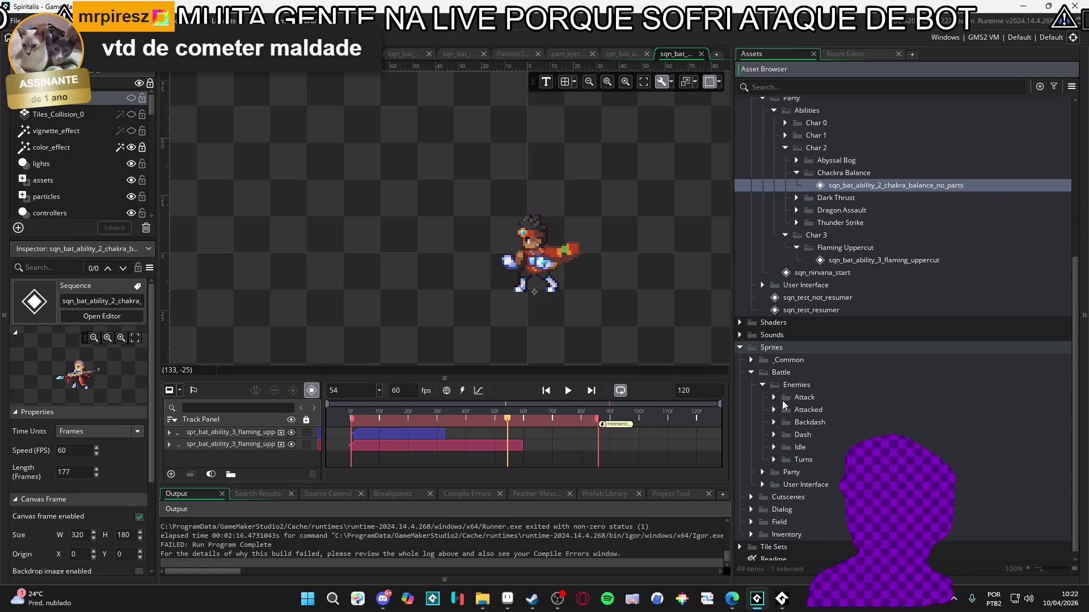
left_click(775, 398)
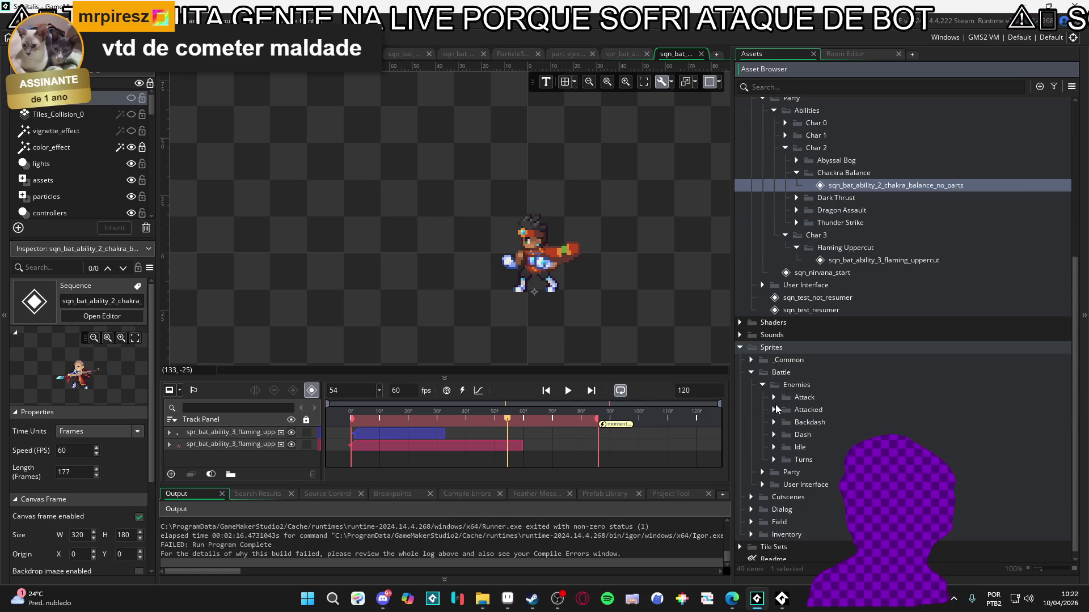
left_click(774, 419)
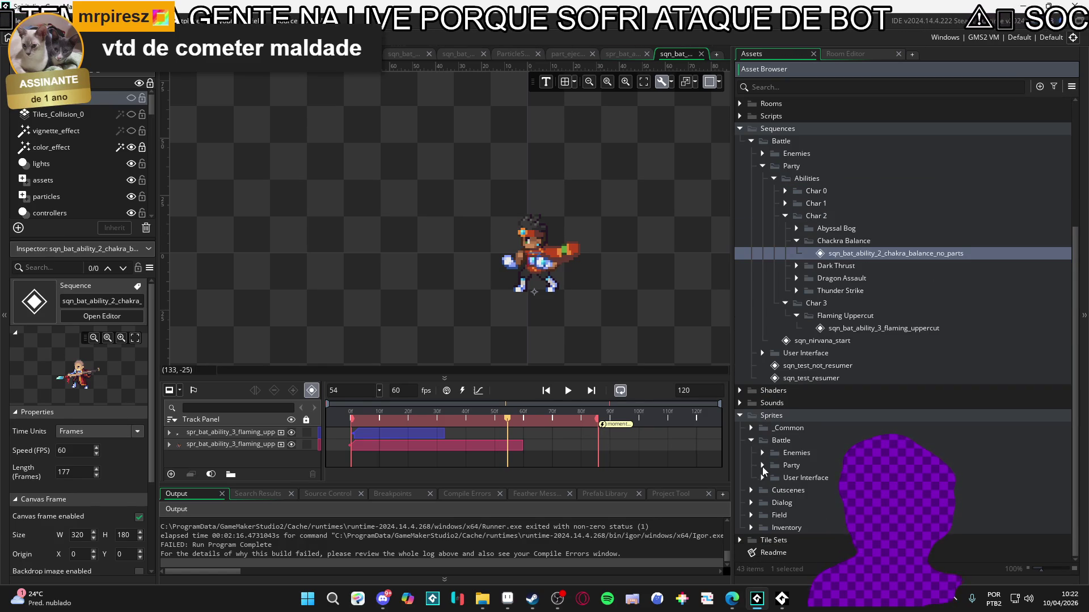
Expand Party > Abilities > Char 3 and open the Flaming Uppercut folder.
left_click(762, 465)
scroll(765, 474, "down", 4)
left_click(774, 388)
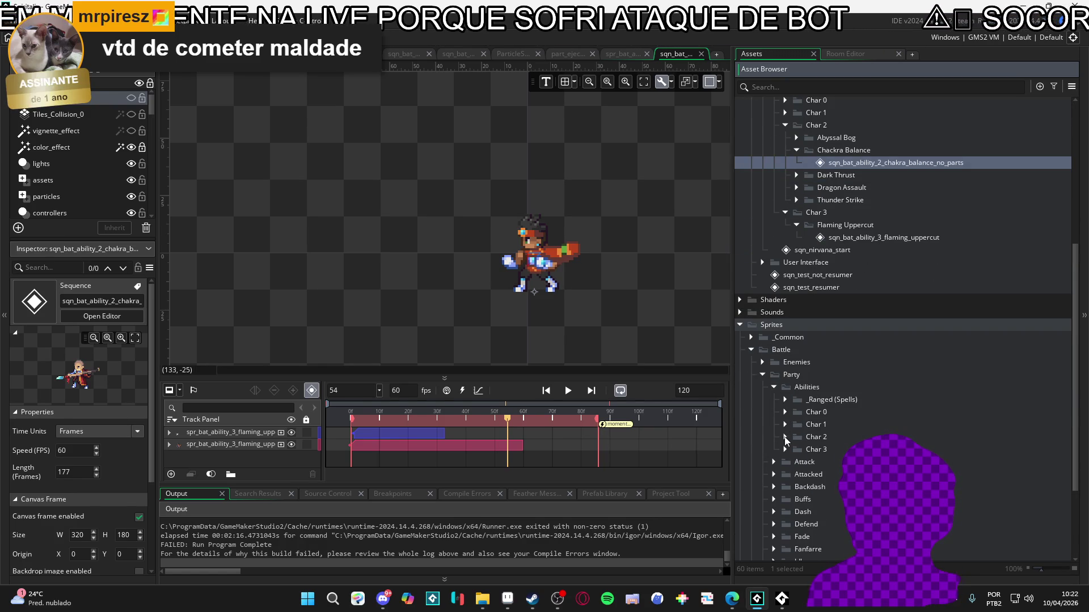
left_click(795, 447)
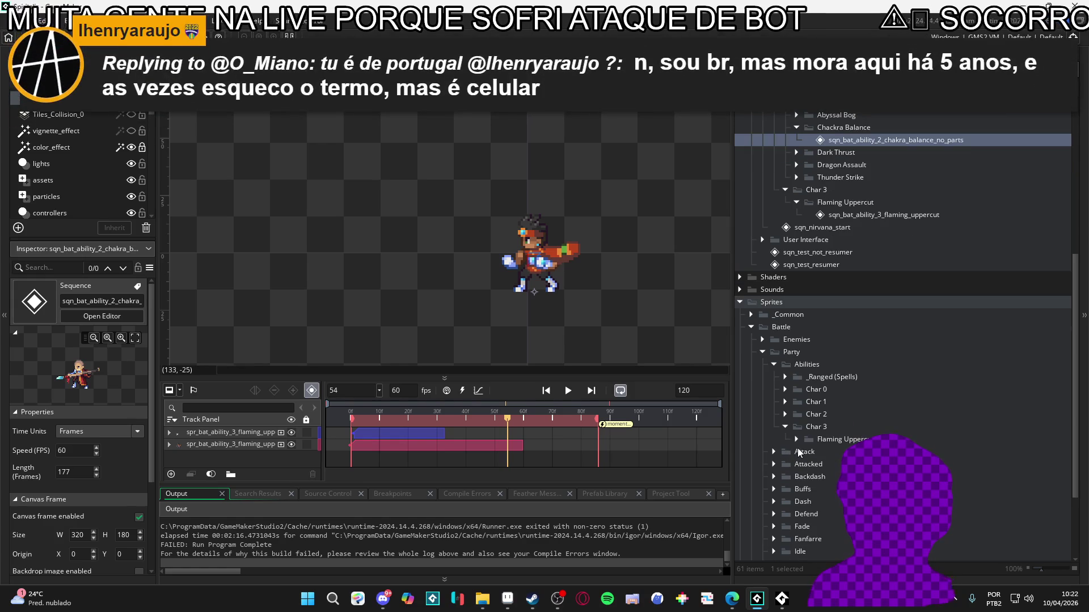
left_click(808, 440)
Close the uppercut image preview, return to Aseprite, and cancel a Save As.
key("alt+Tab")
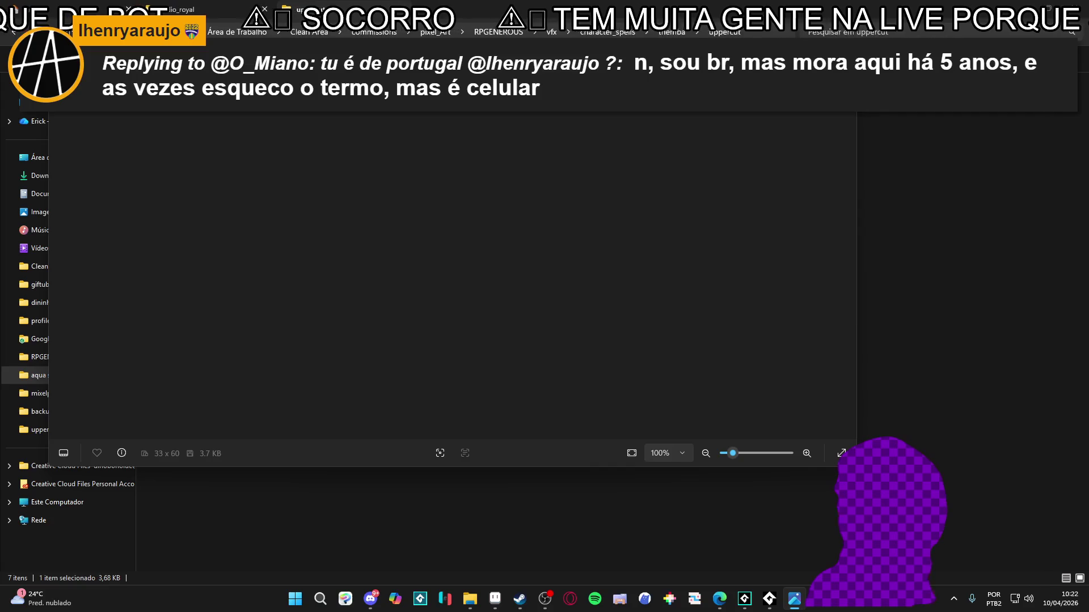
key("alt+F4")
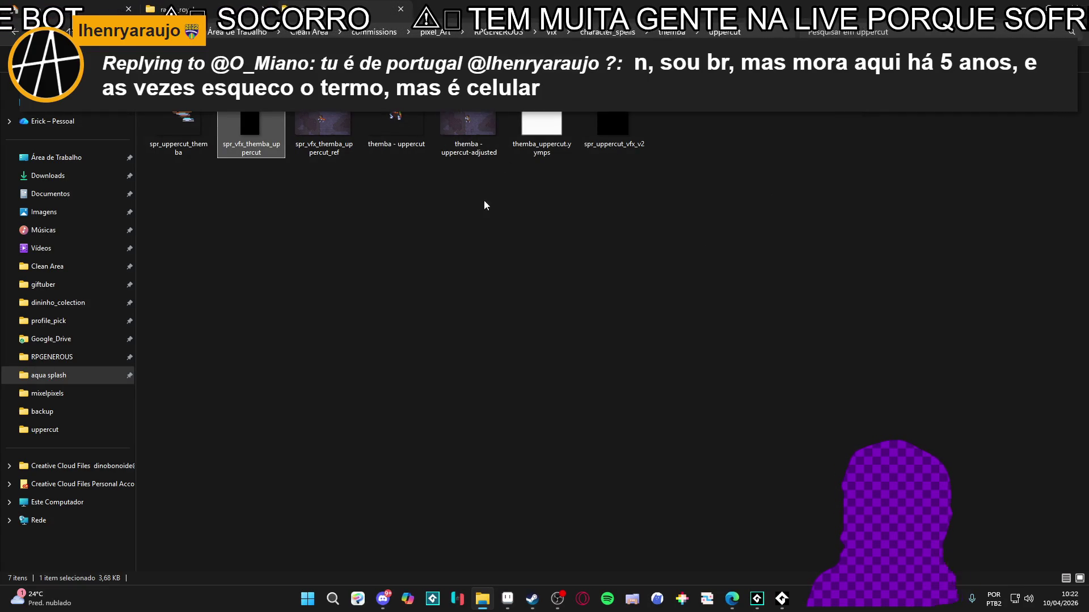
left_click(507, 602)
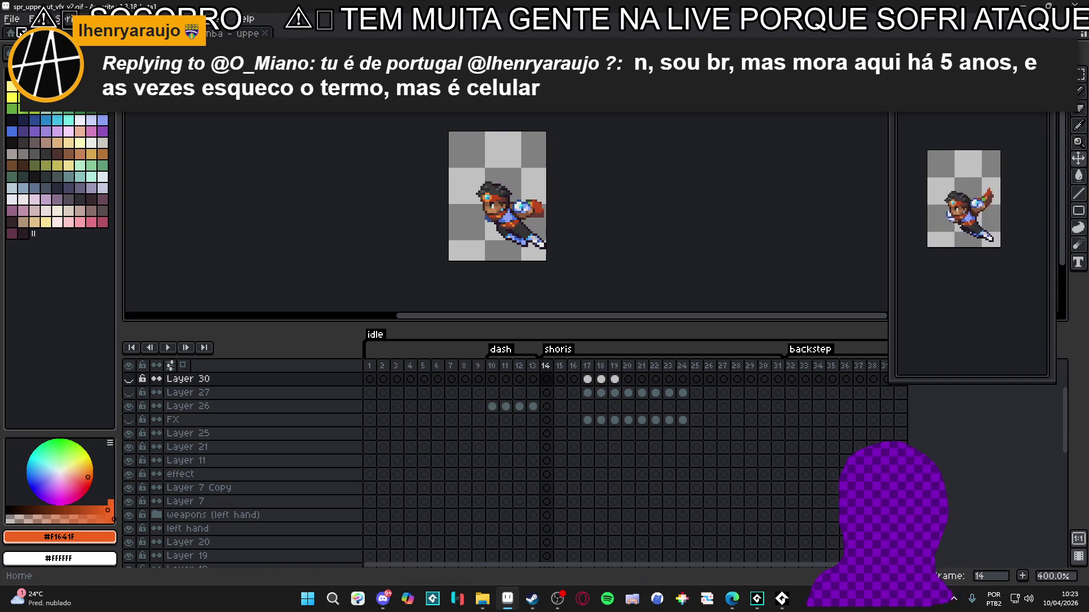
left_click(11, 19)
left_click(34, 100)
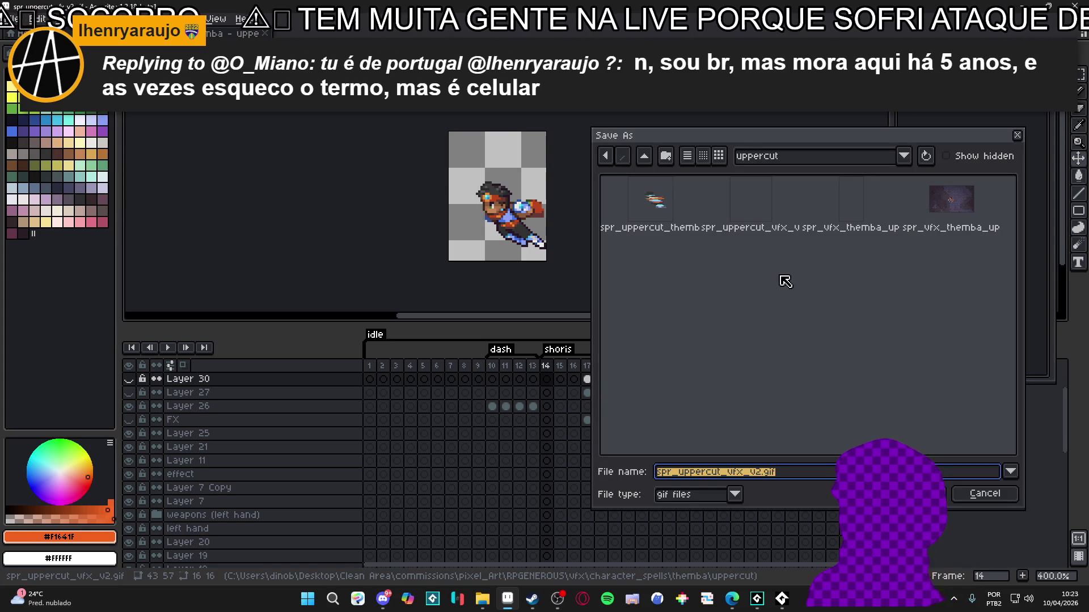
left_click(986, 495)
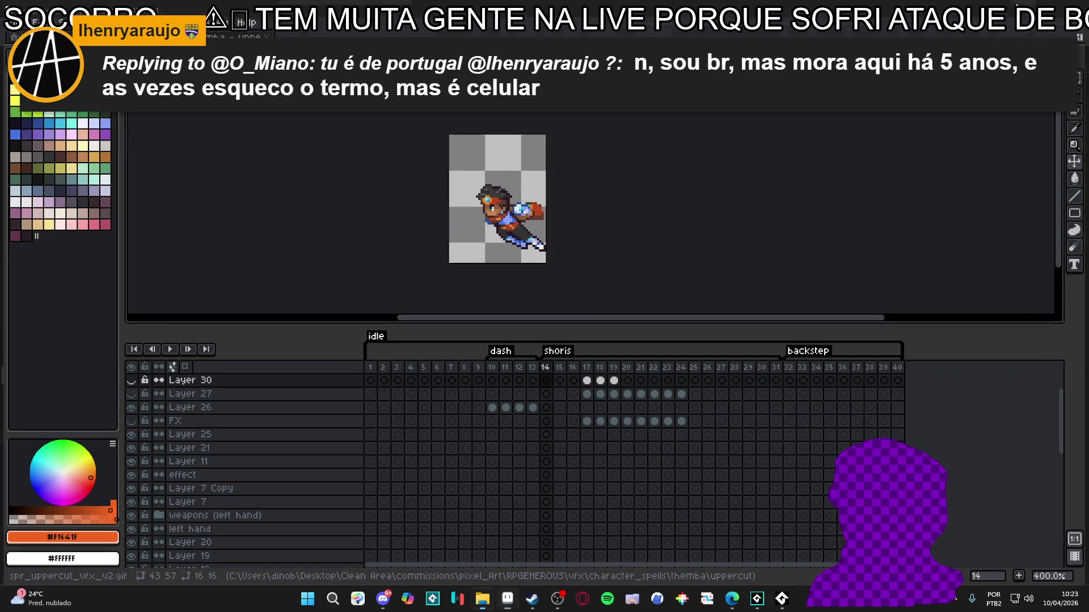
Deselect spr_uppercut_vfx_v2 in the uppercut folder and go back to Aseprite.
key("alt+Tab")
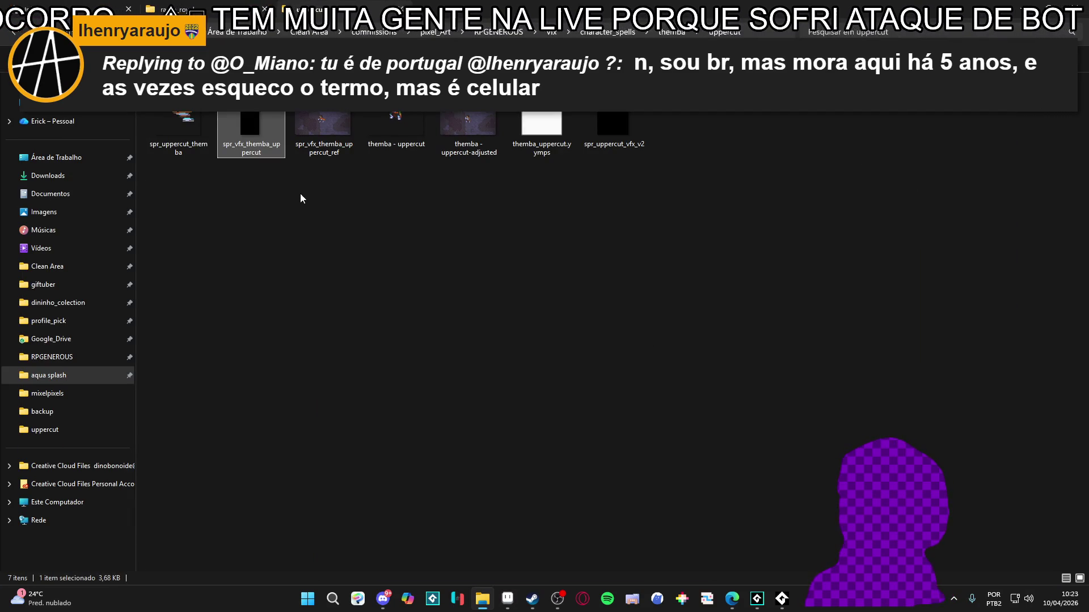
left_click(669, 175)
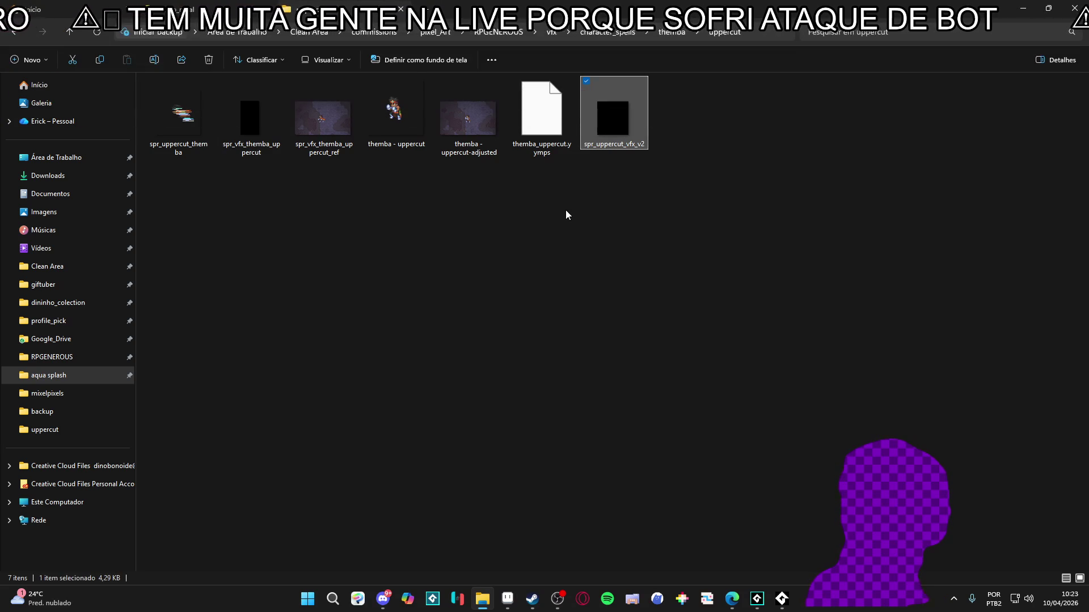
left_click(566, 211)
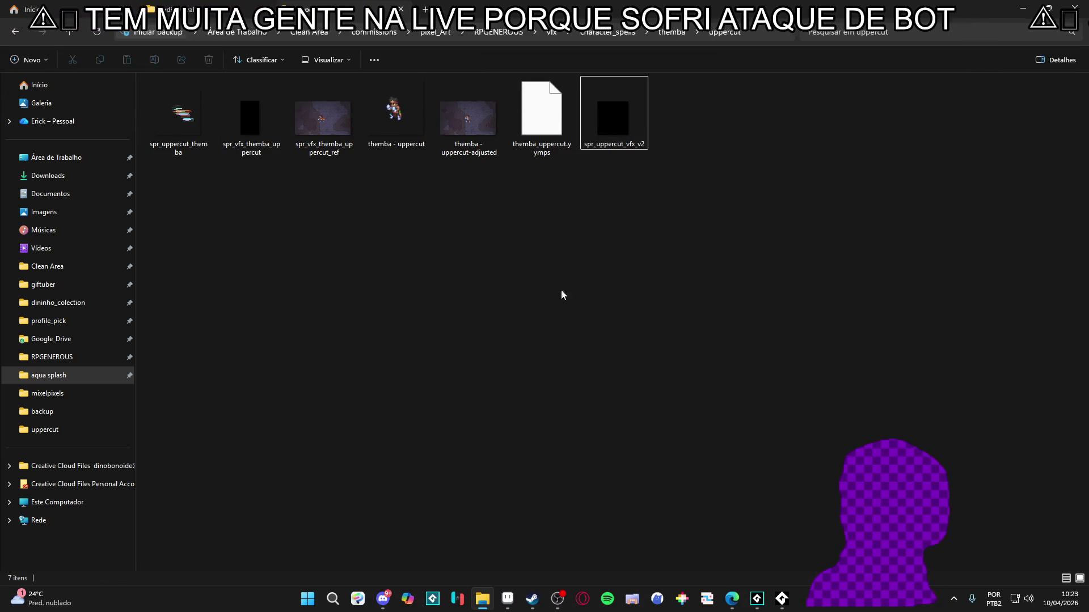
key("alt+Tab")
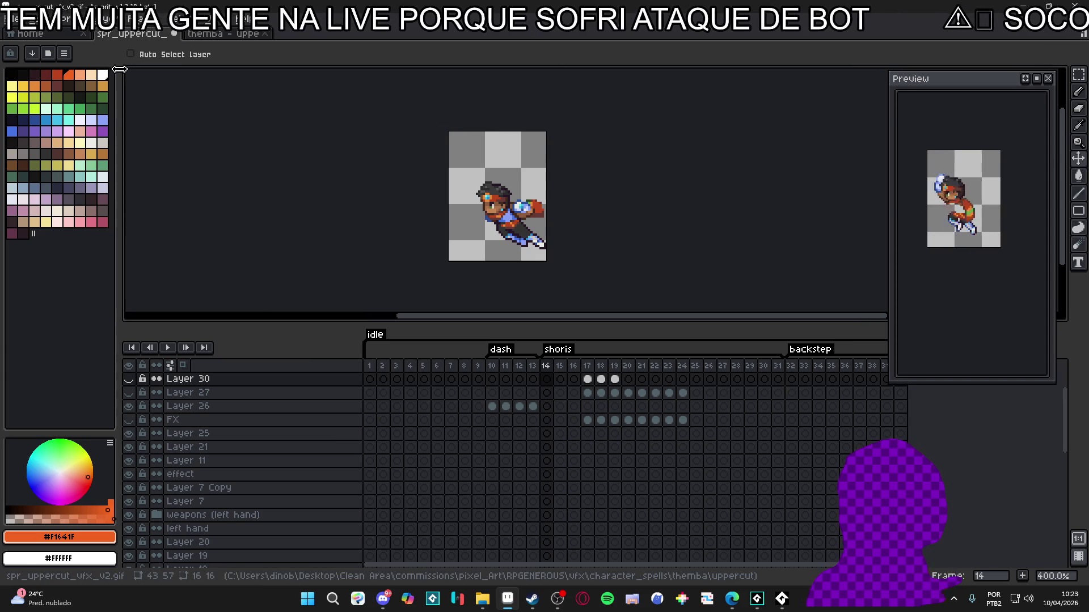
Save the animation as spr_THEMBA_uppercut_vfx_v2.gif and select the new file in Explorer.
left_click(7, 19)
left_click(34, 89)
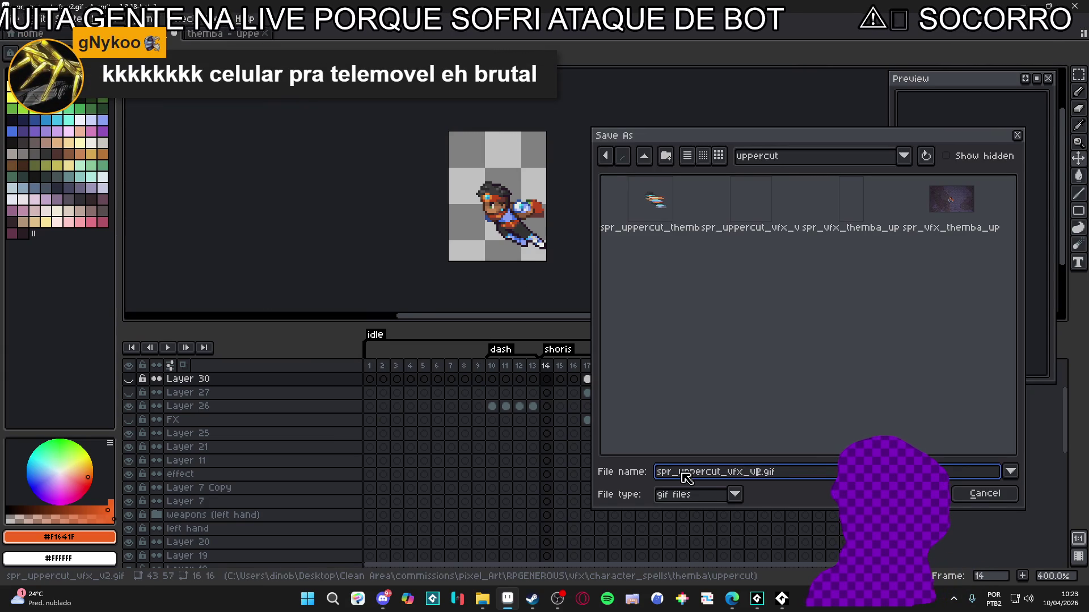
type("THEMBA")
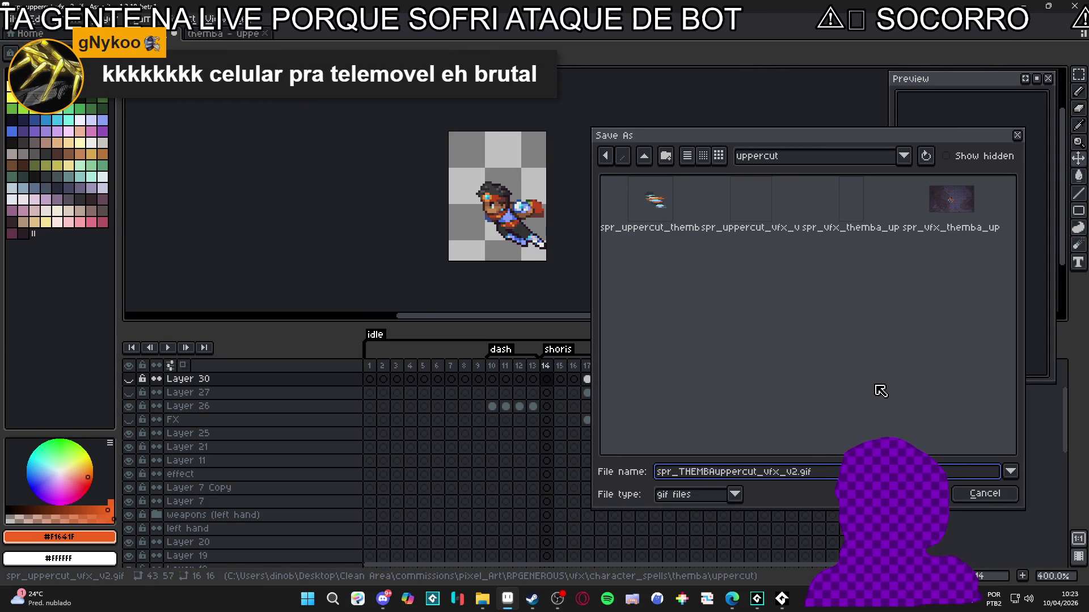
type("themba_")
key("Return")
key("alt+Tab")
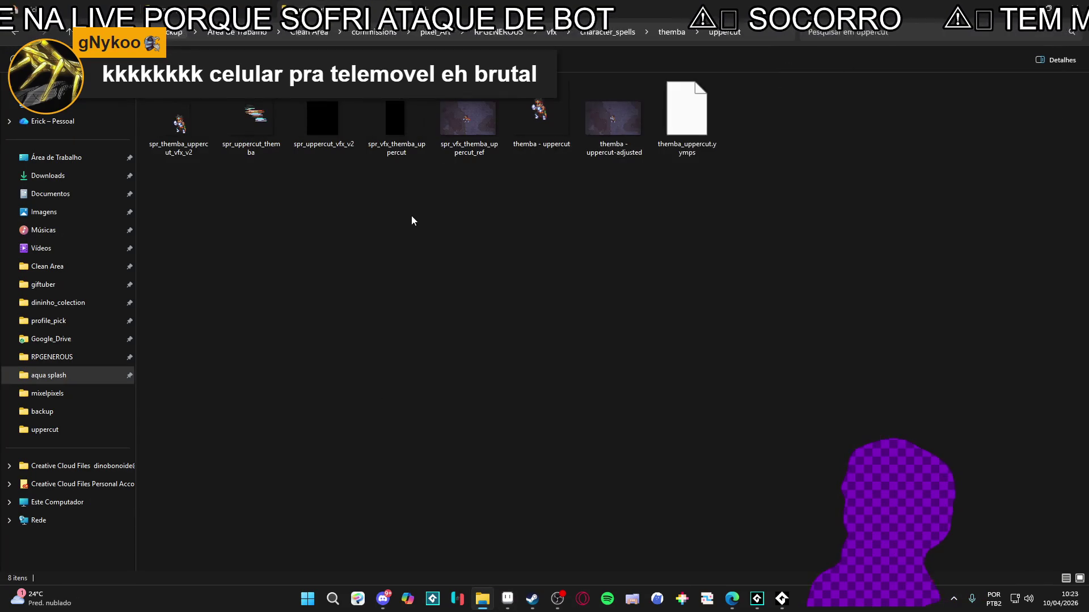
left_click(195, 112)
Minimise the uppercut folder to reveal GameMaker's spr_themba_uppercut_vfx_v2 sprite editor.
key("super+Down")
key("super+Down")
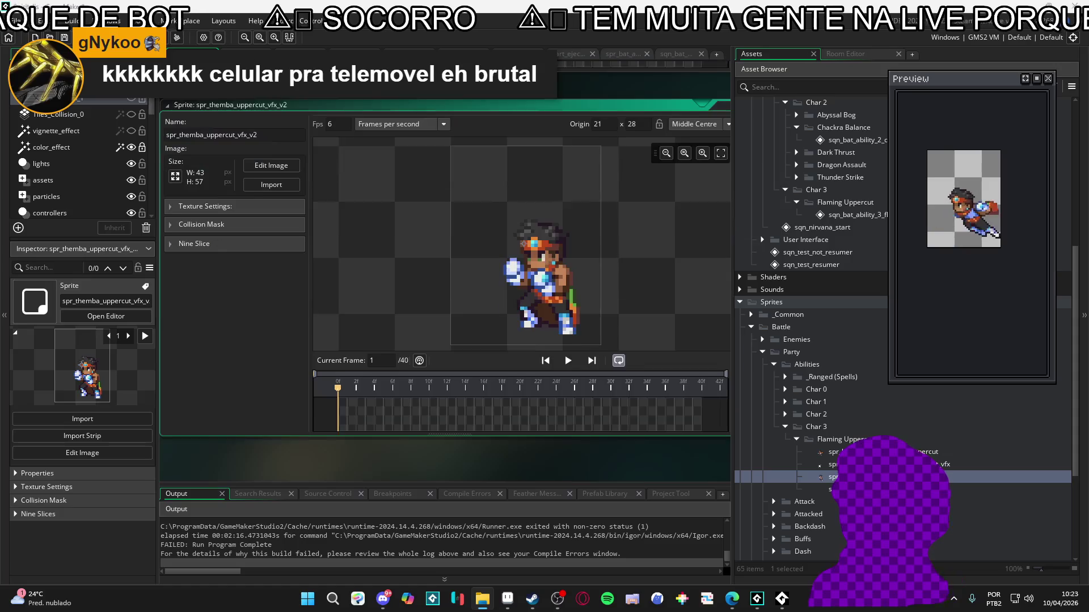
Compare against spr_bat_ability_3_flaming_uppercut and move the origin to the fighter's feet at (22, 53).
double_click(834, 452)
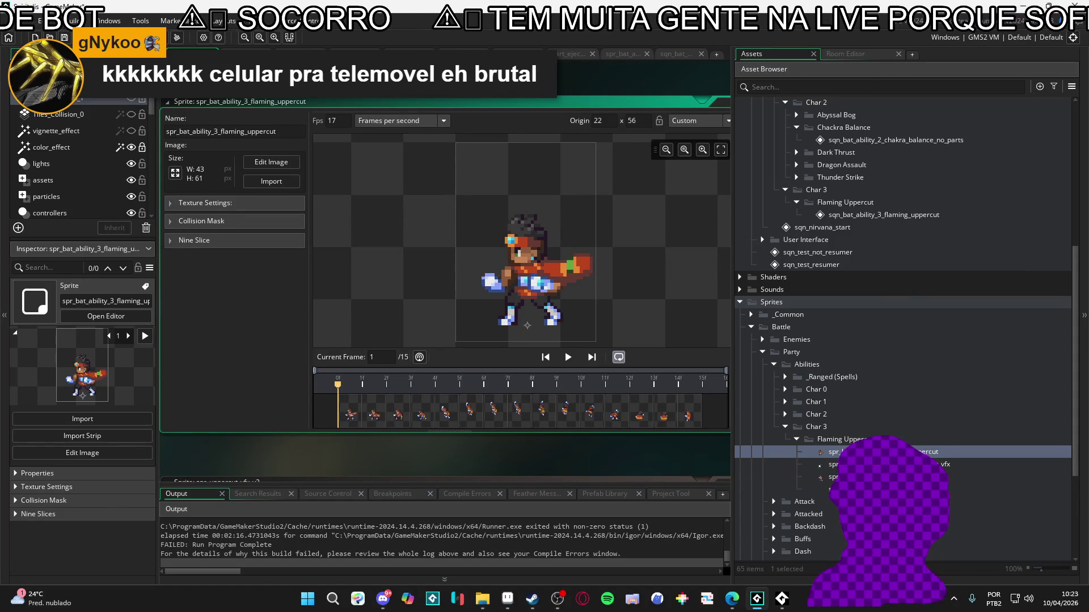
scroll(521, 333, "up", 5)
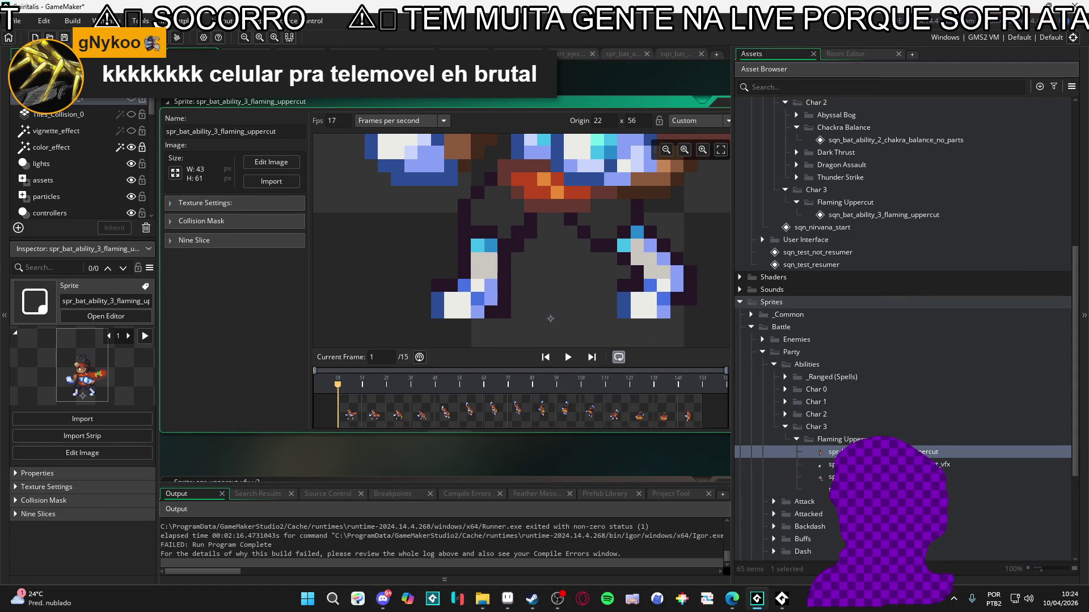
scroll(445, 456, "down", 5)
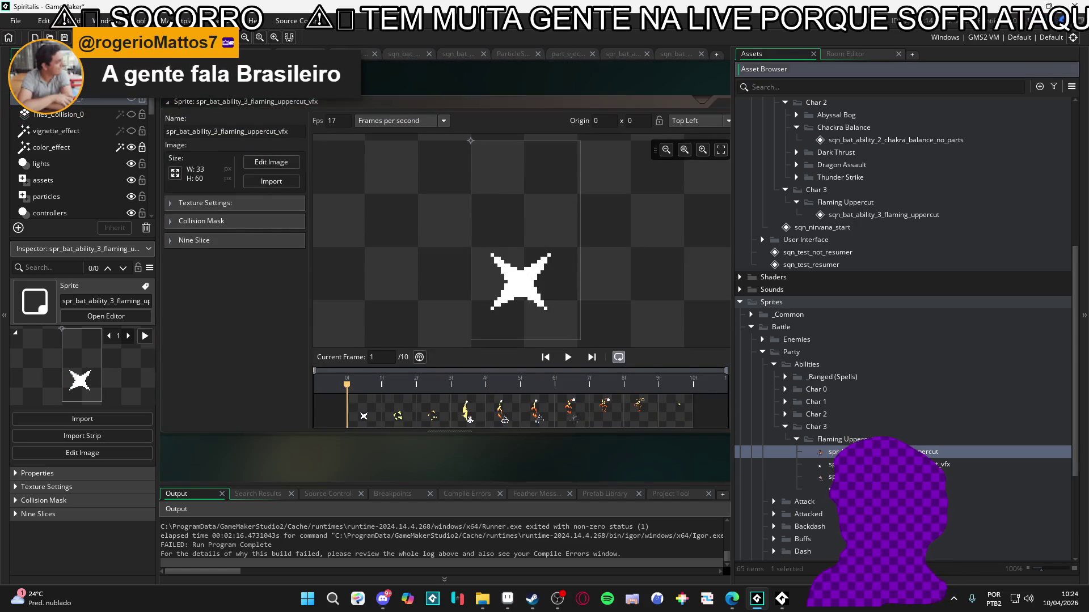
scroll(446, 284, "up", 5)
scroll(545, 340, "down", 10)
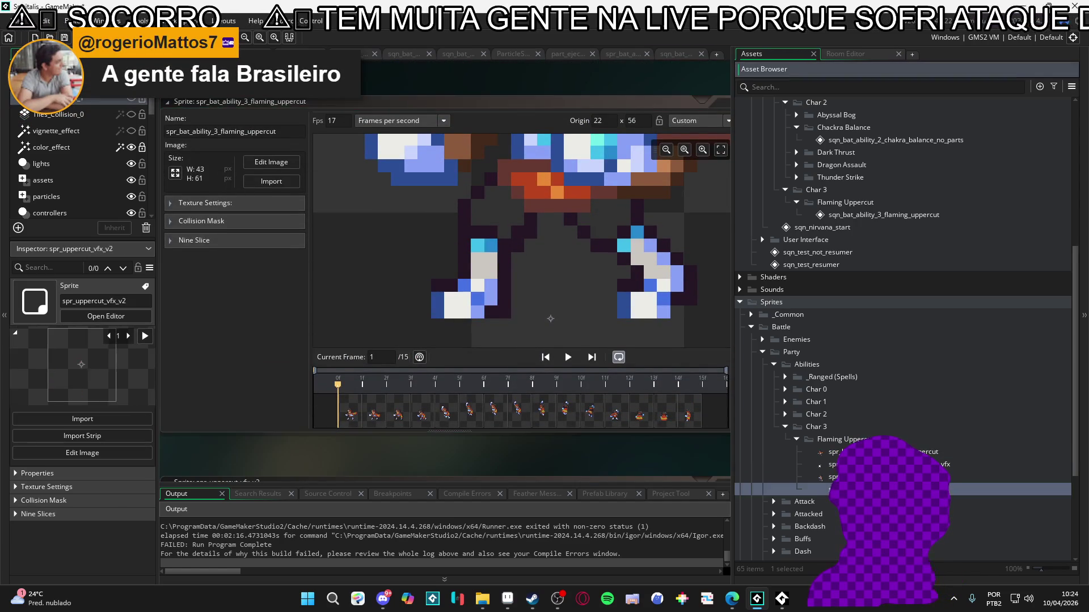
scroll(549, 338, "up", 3)
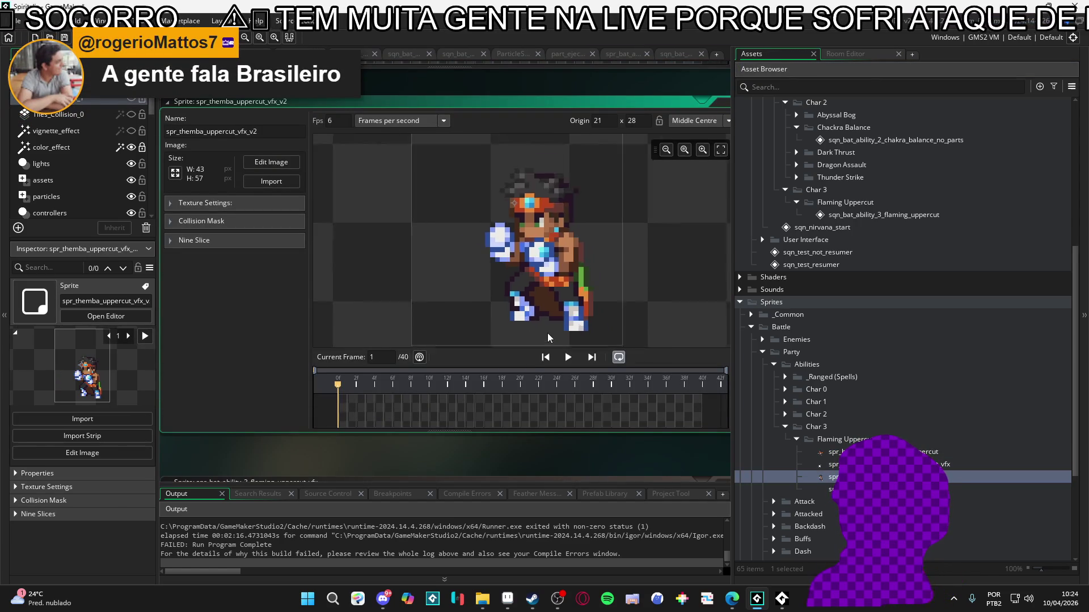
mouse_move(351, 388)
left_mouse_down()
mouse_move(510, 397)
mouse_move(495, 399)
left_mouse_up()
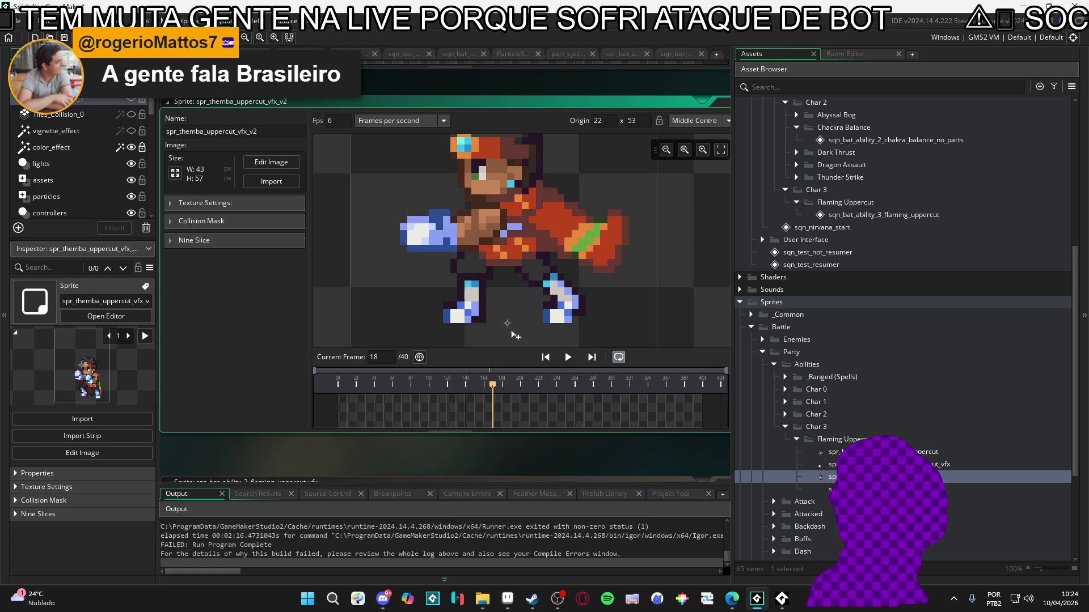
left_click_drag(512, 332, 519, 334)
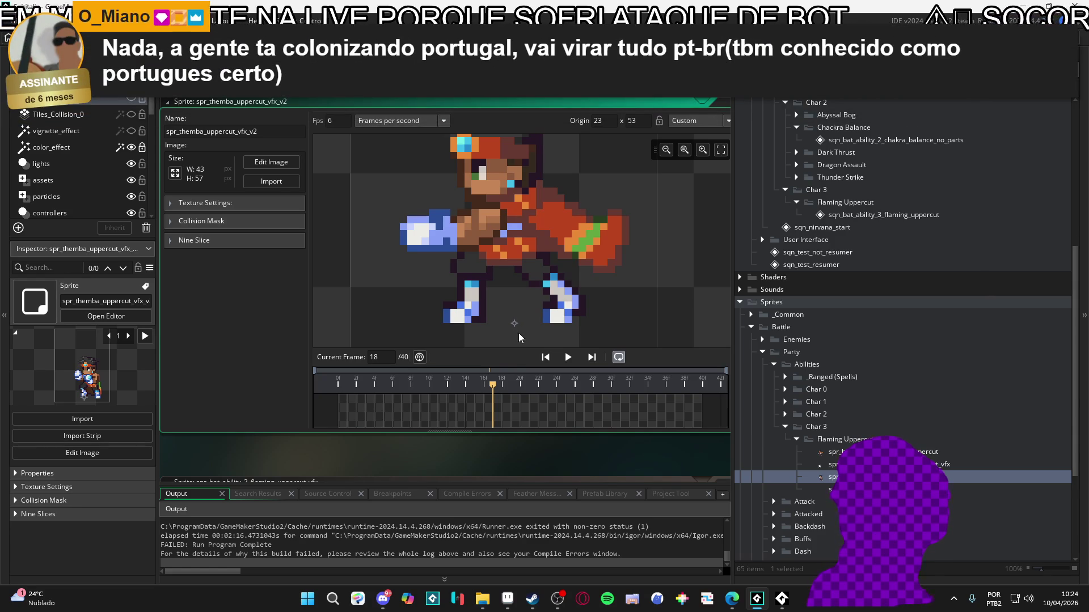
Back in Aseprite, undo the sprite trim and go to frame 17.
left_click(507, 599)
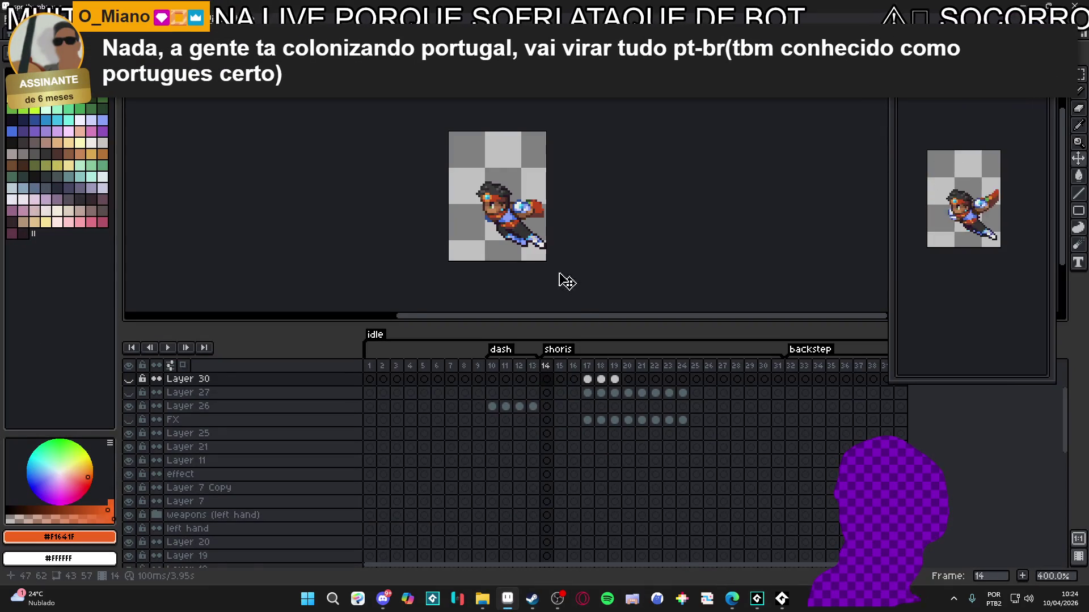
key("ctrl+z")
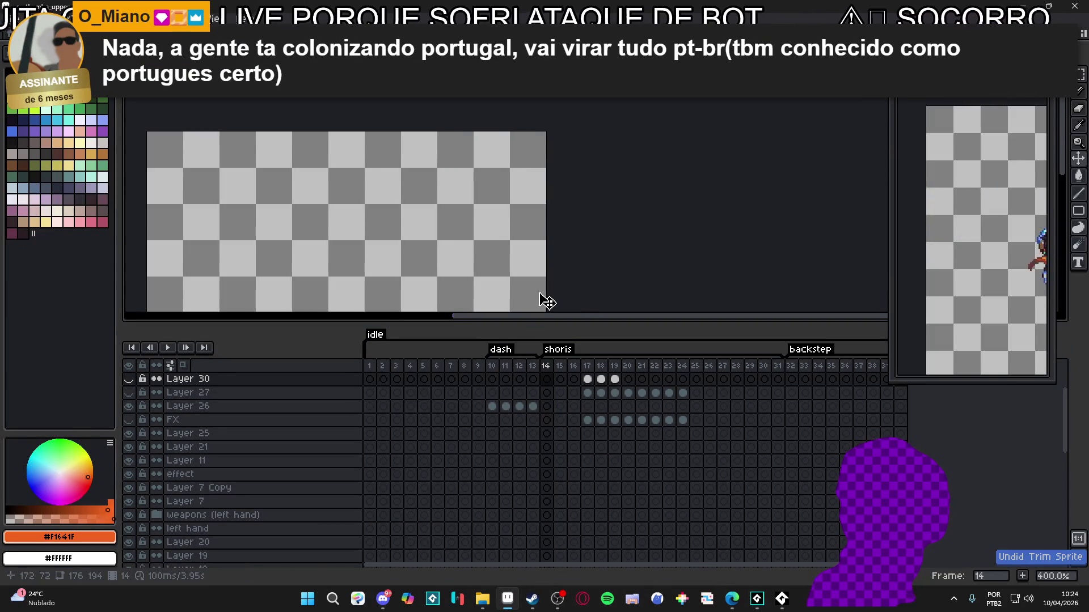
scroll(546, 301, "down", 1)
left_click(574, 379)
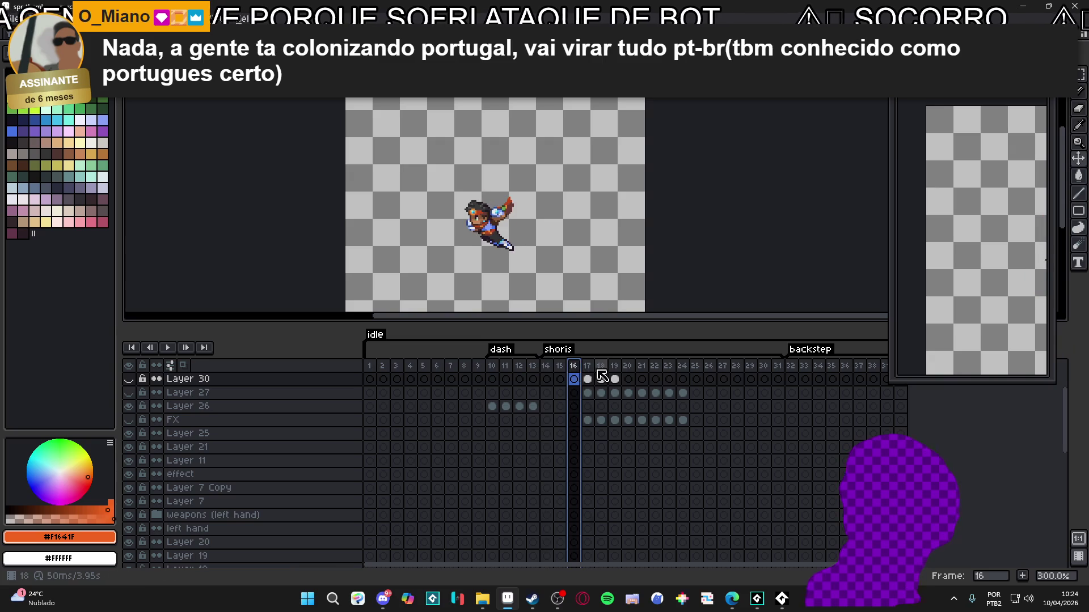
left_click(600, 367)
key("Left")
key("Left")
key("Right")
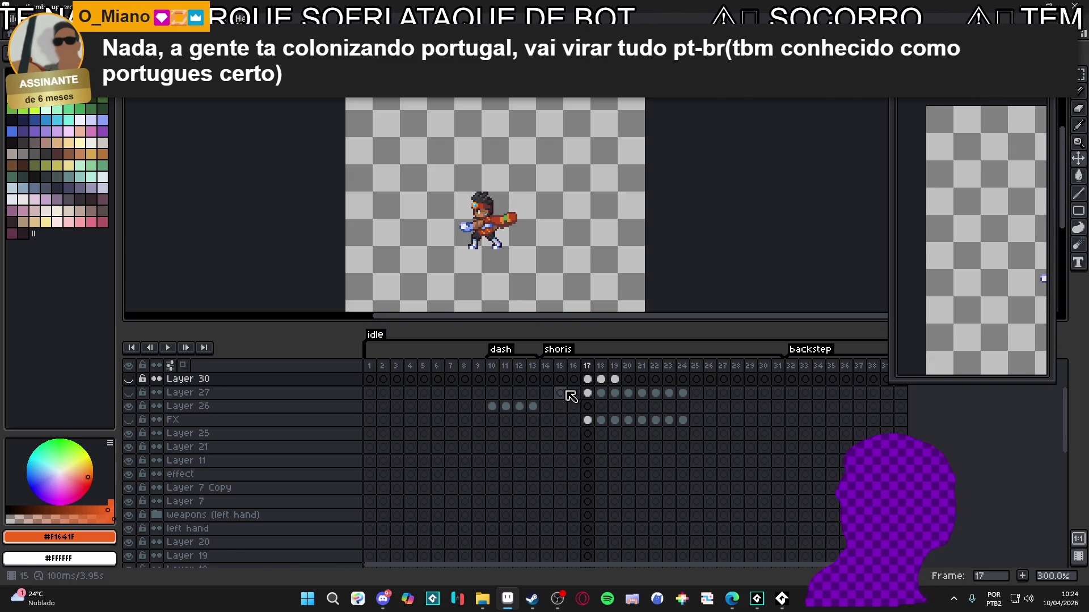
scroll(571, 395, "up", 1)
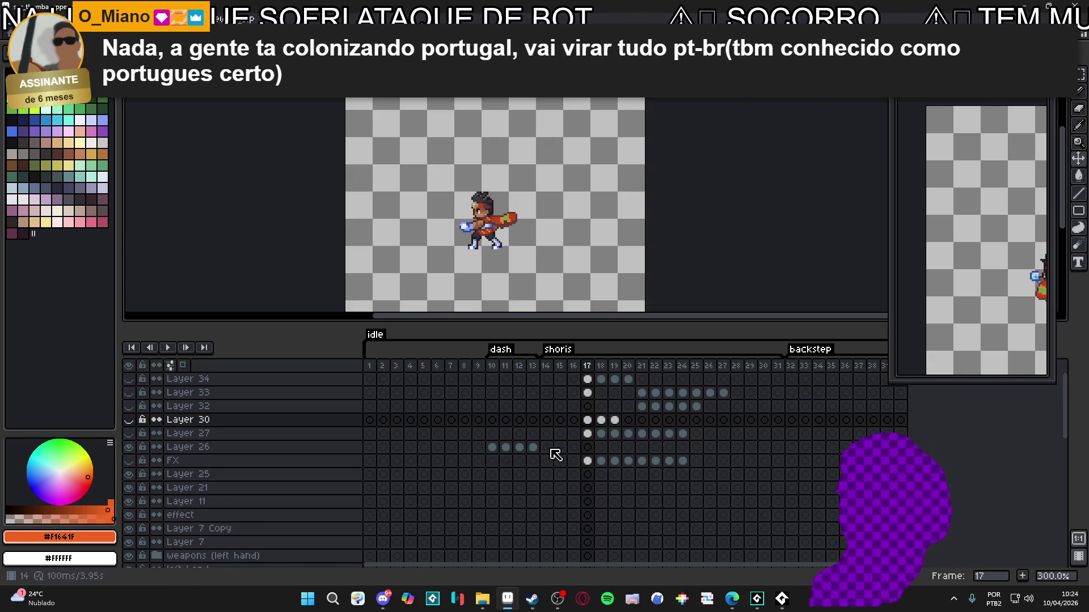
Add Layer 35 above Layer 26, draw an orange ground line under the feet, and select frames 17–34.
left_click(308, 438)
left_click(312, 449)
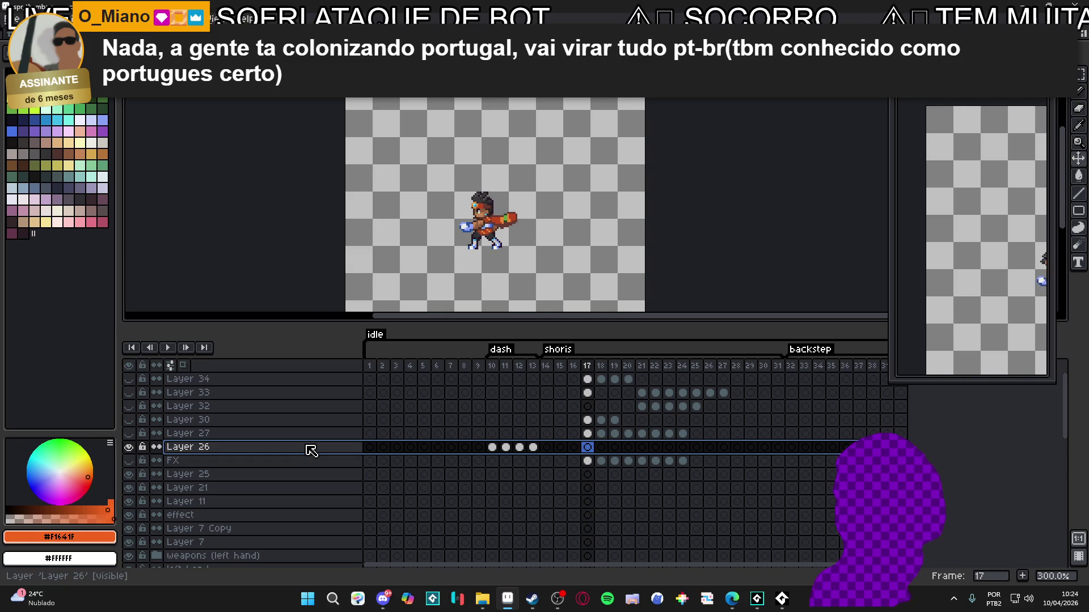
key("shift+n")
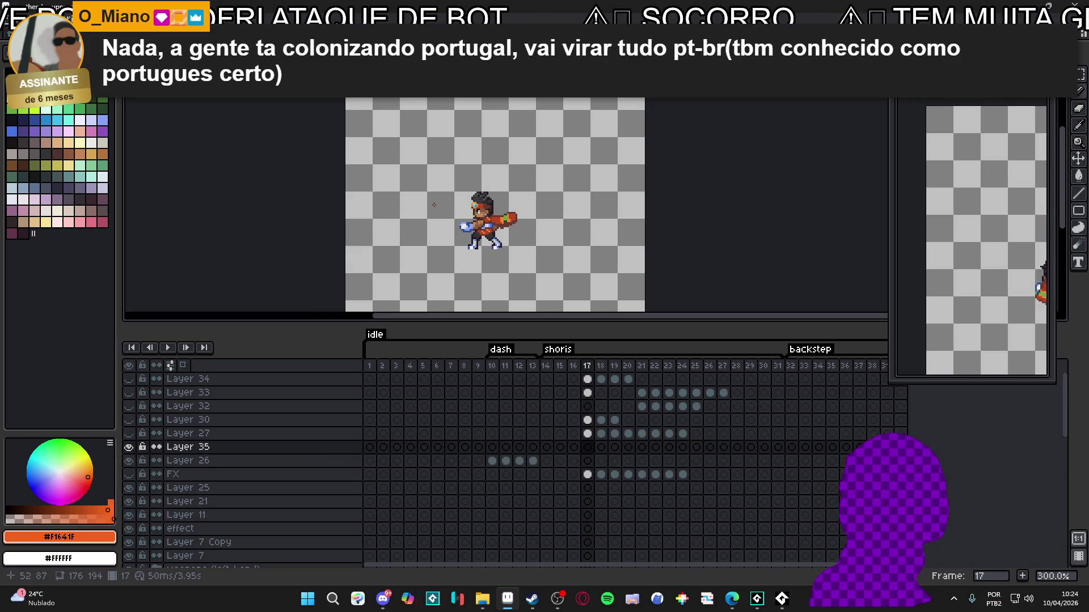
scroll(434, 205, "up", 7)
left_click_drag(530, 241, 519, 242)
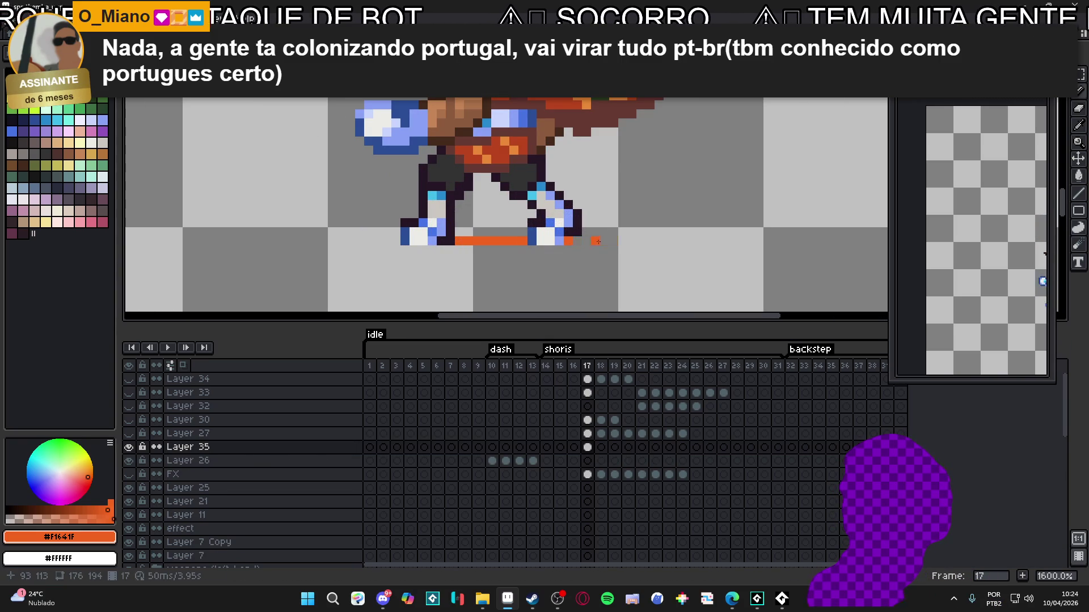
left_click_drag(586, 239, 337, 241)
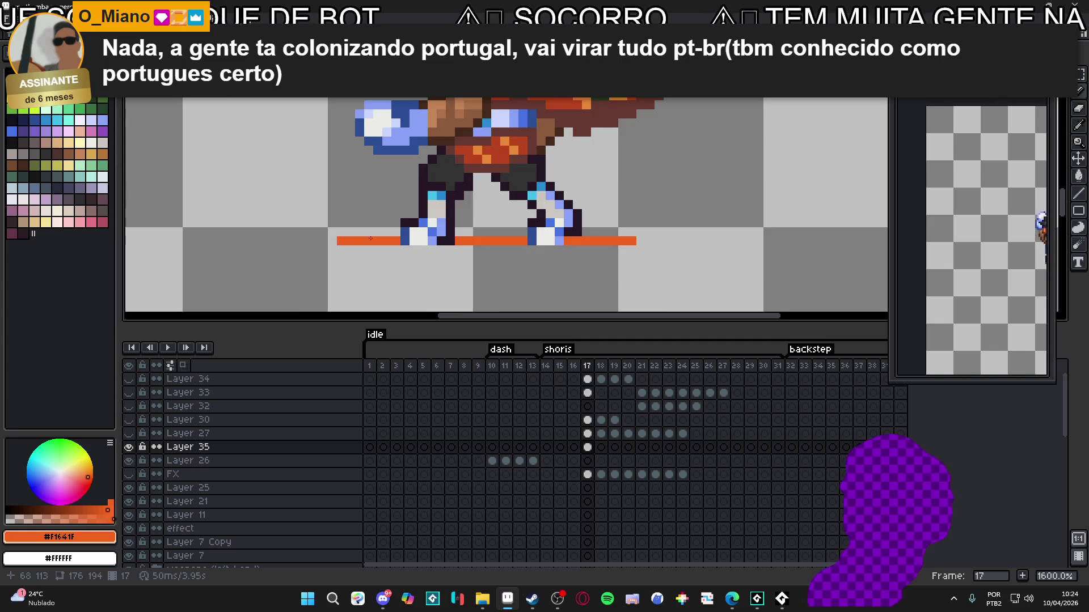
scroll(337, 241, "down", 5)
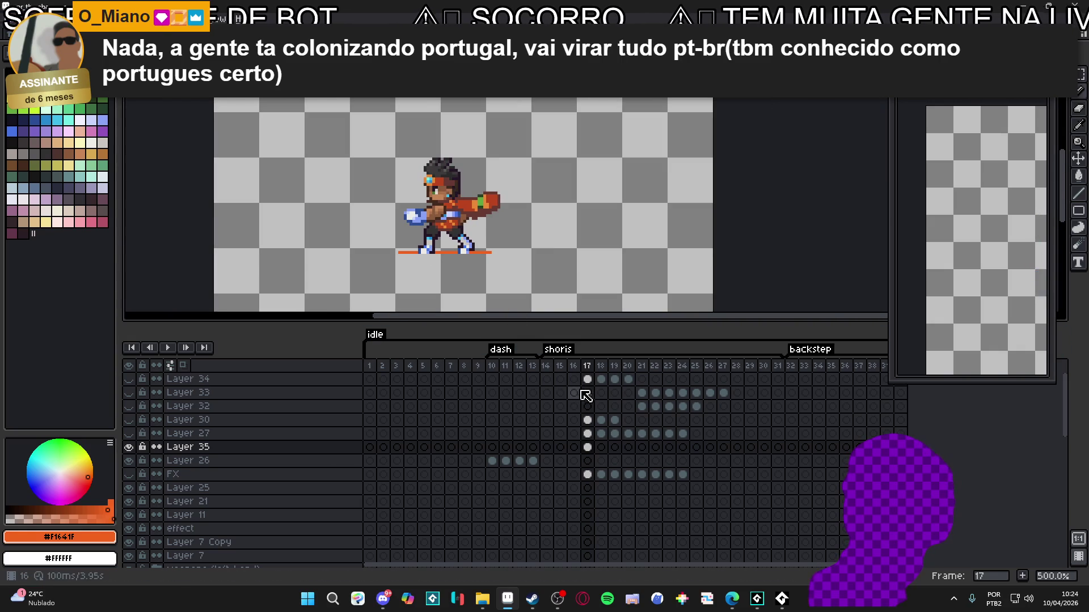
left_click_drag(593, 452, 818, 448)
Link Layer 35's cels for frames 17–34 into one linked cel.
right_click(819, 448)
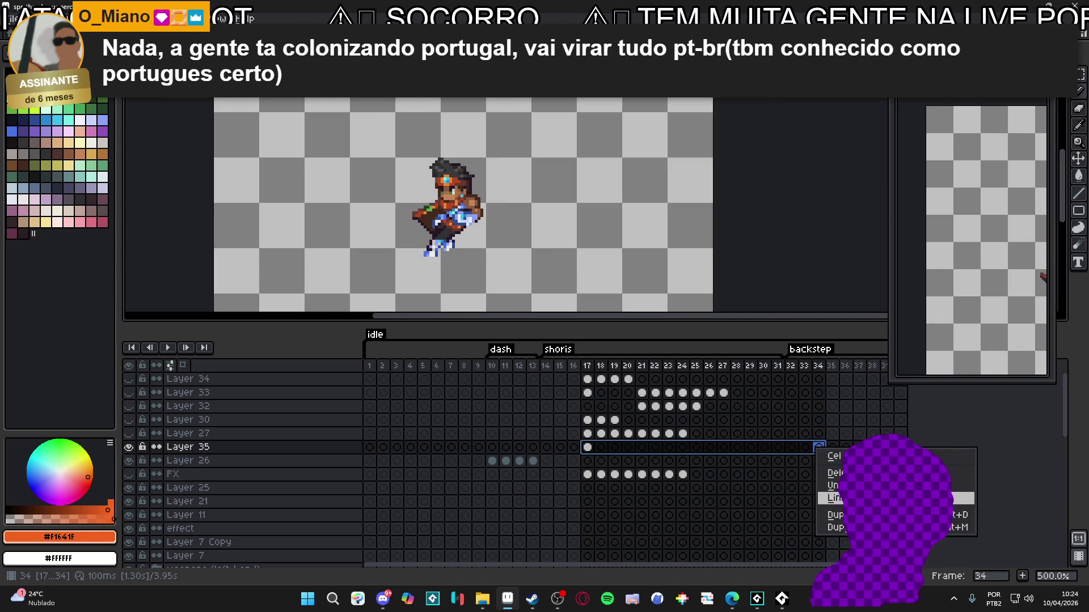
left_click(845, 499)
left_click(589, 448)
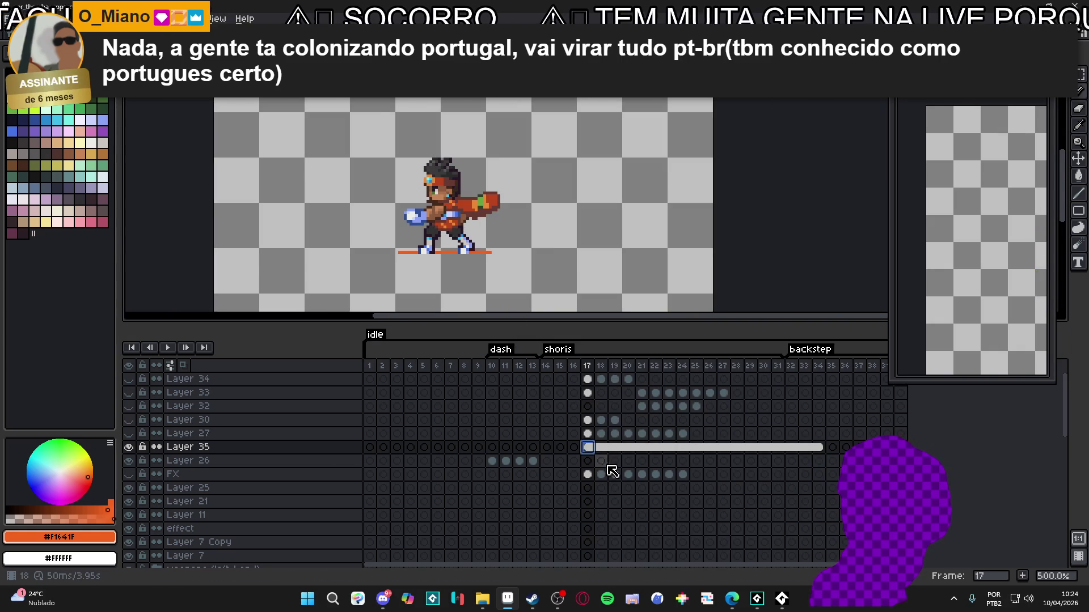
Review frames 18 through 31, then hide Layer 28 so the blue orb disappears.
left_click(605, 477)
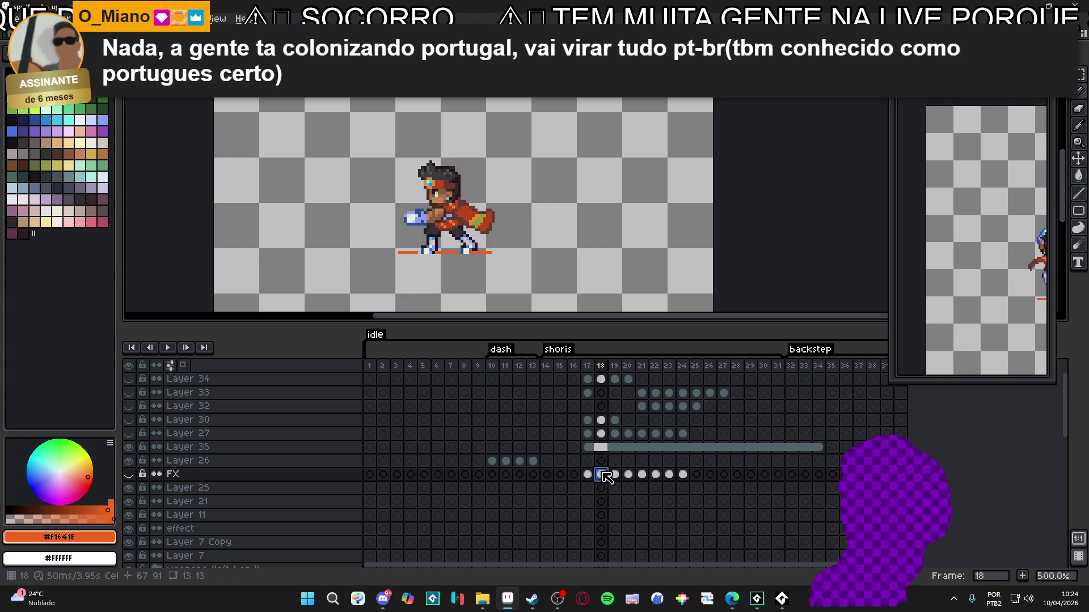
left_click(620, 474)
left_click(634, 475)
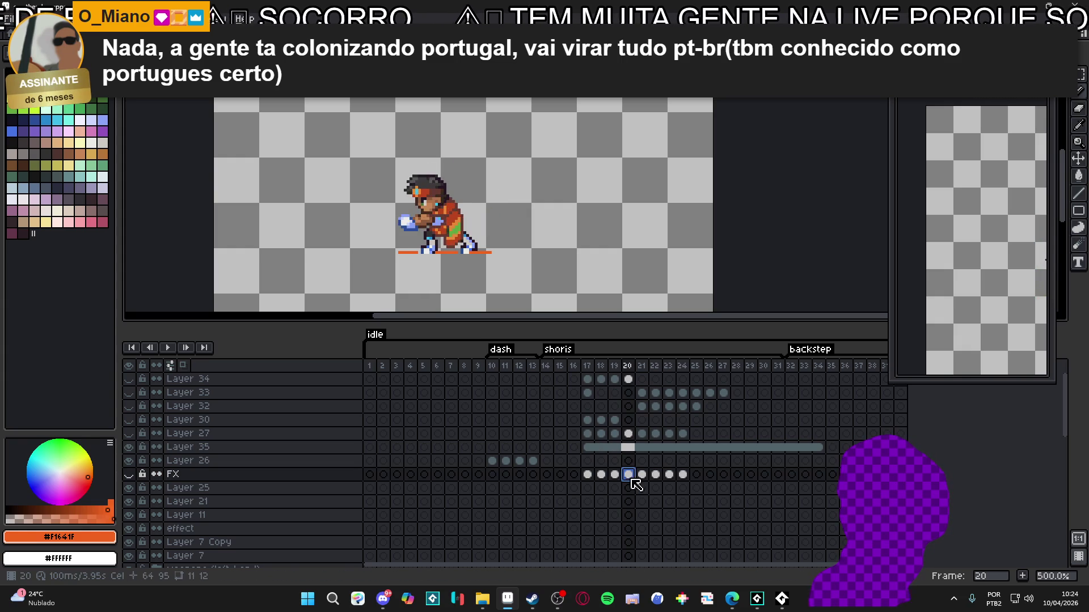
left_click(646, 475)
left_click(655, 479)
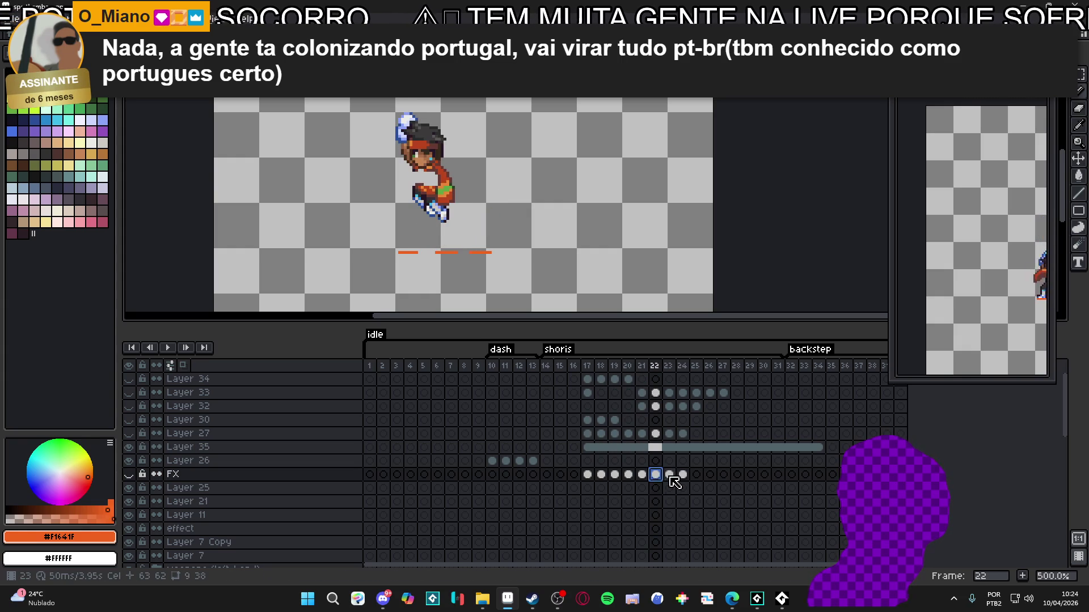
left_click(669, 478)
left_click(683, 477)
left_click(696, 477)
left_click(711, 477)
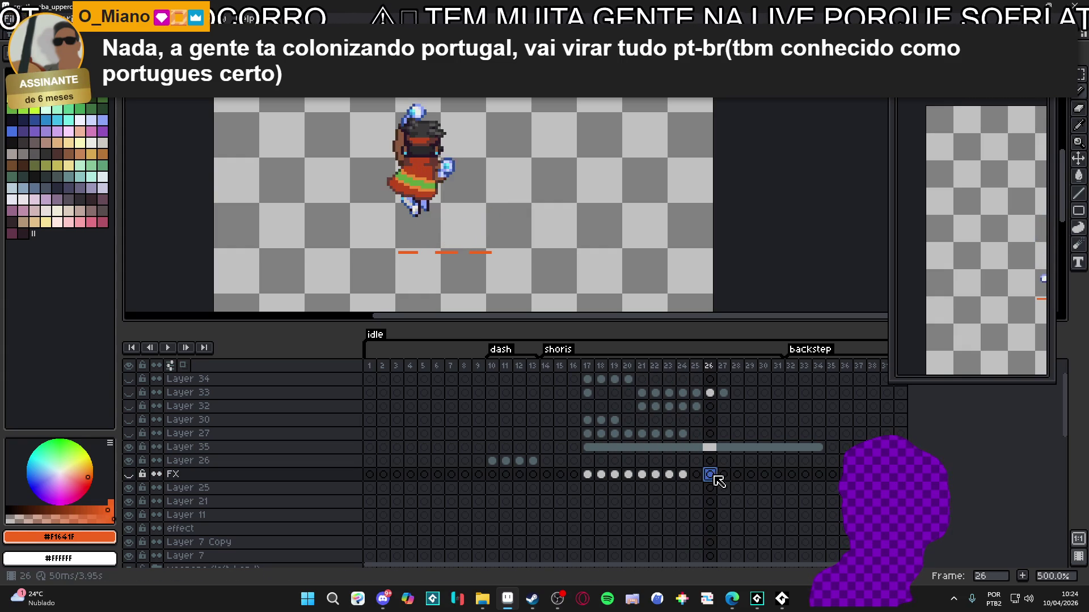
left_click(723, 477)
left_click(737, 476)
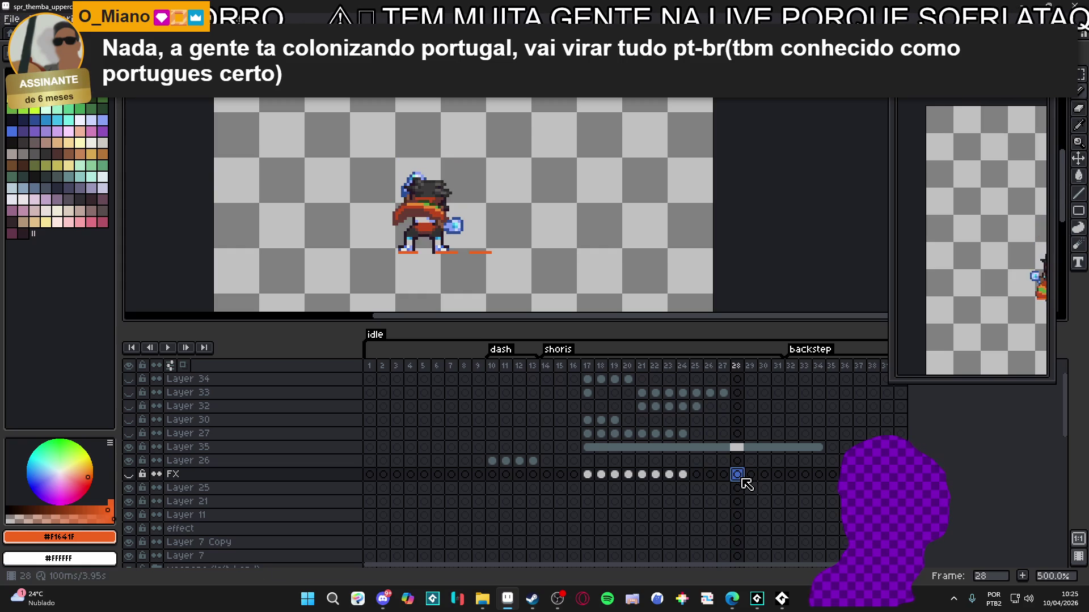
left_click(751, 478)
left_click(764, 478)
left_click(778, 478)
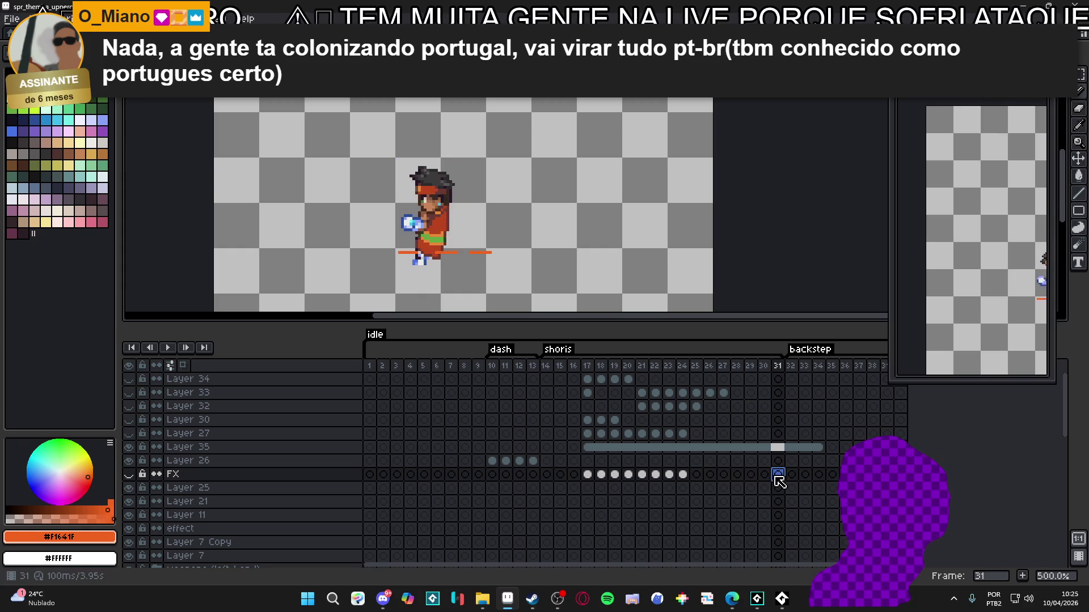
left_click(432, 225, "ctrl")
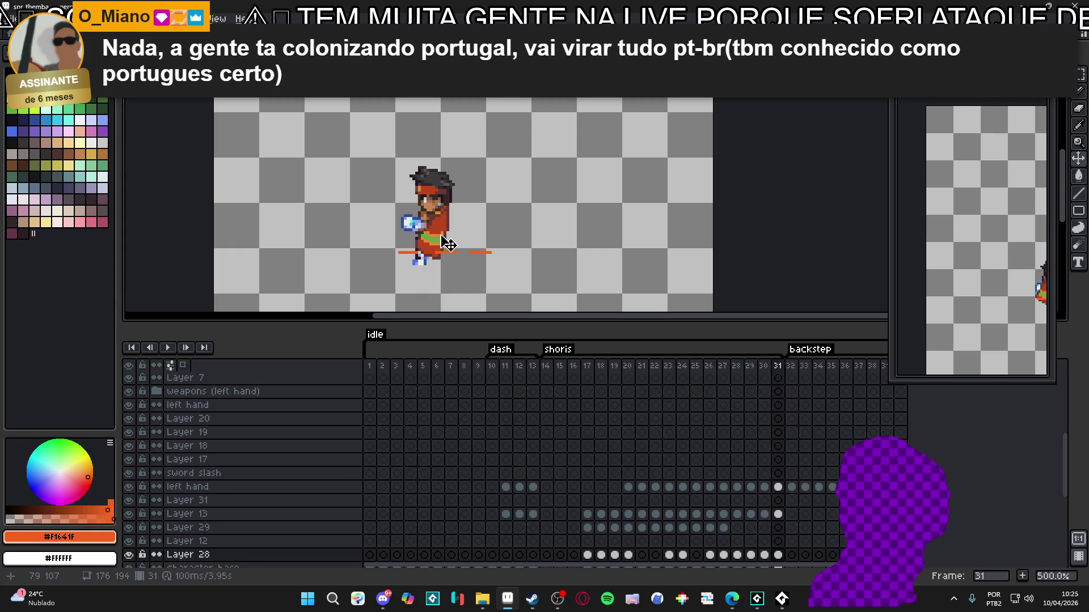
left_click(130, 555)
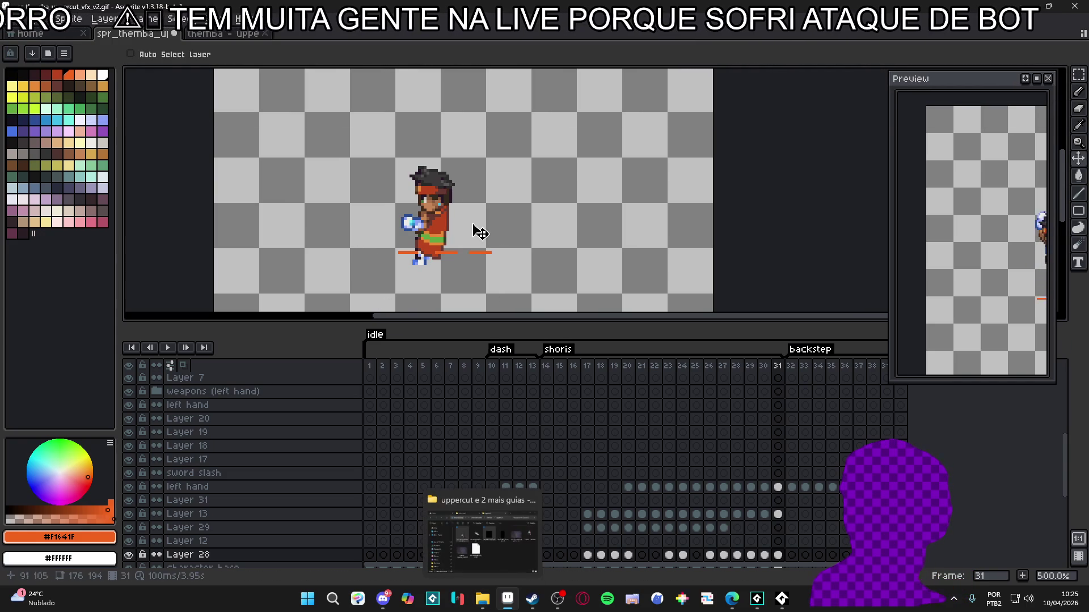
Undo the recent pencil, tag and frame-range edits until shoris starts at frame 14.
scroll(477, 231, "down", 2)
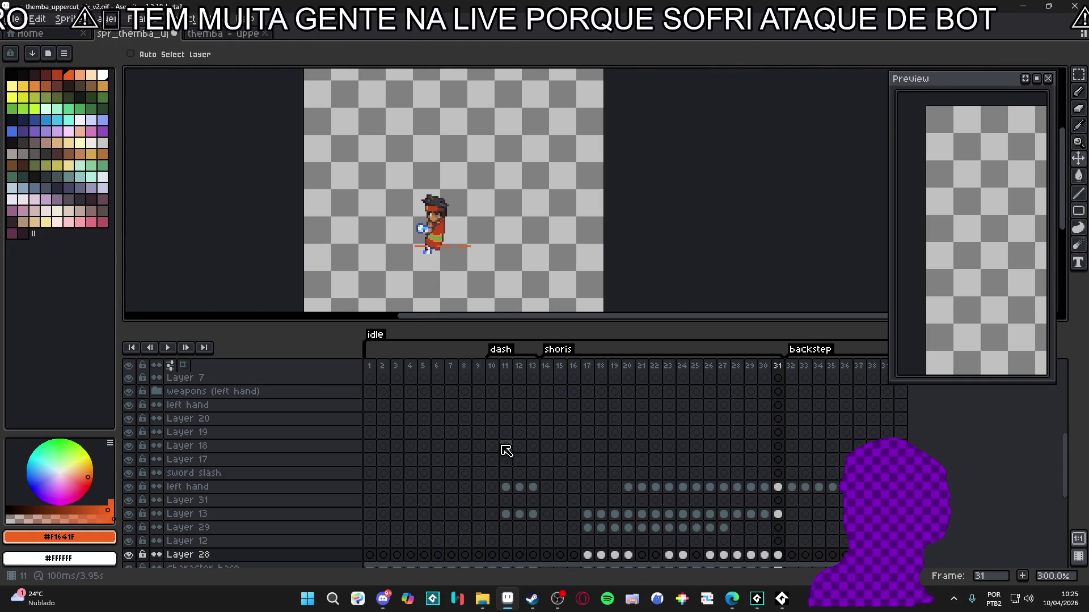
key("ctrl+z")
key("ctrl+z")
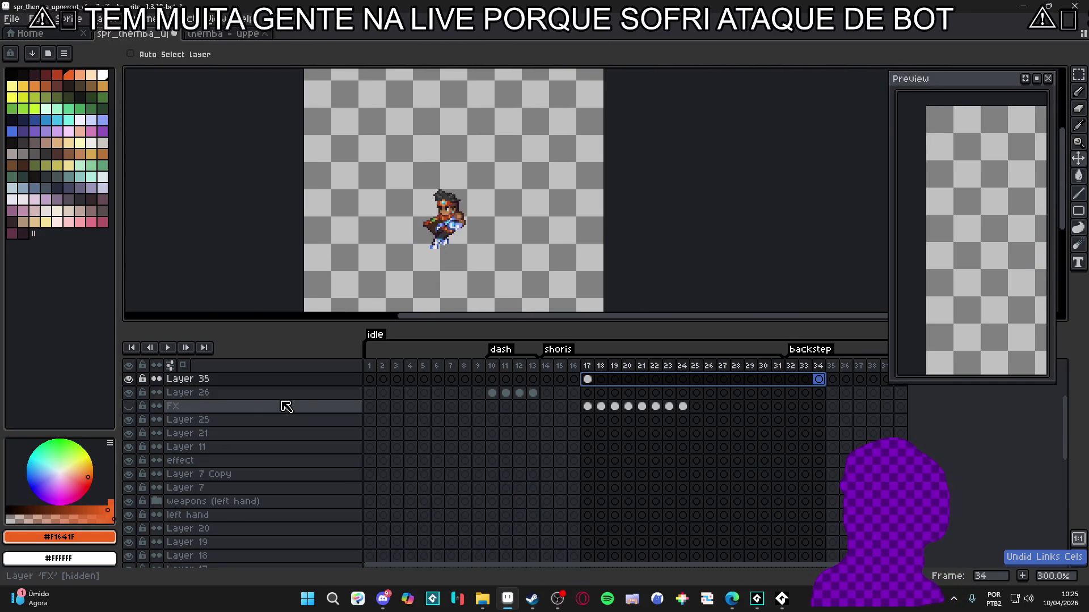
key("ctrl+z")
key("ctrl+z")
key("ctrl+z")
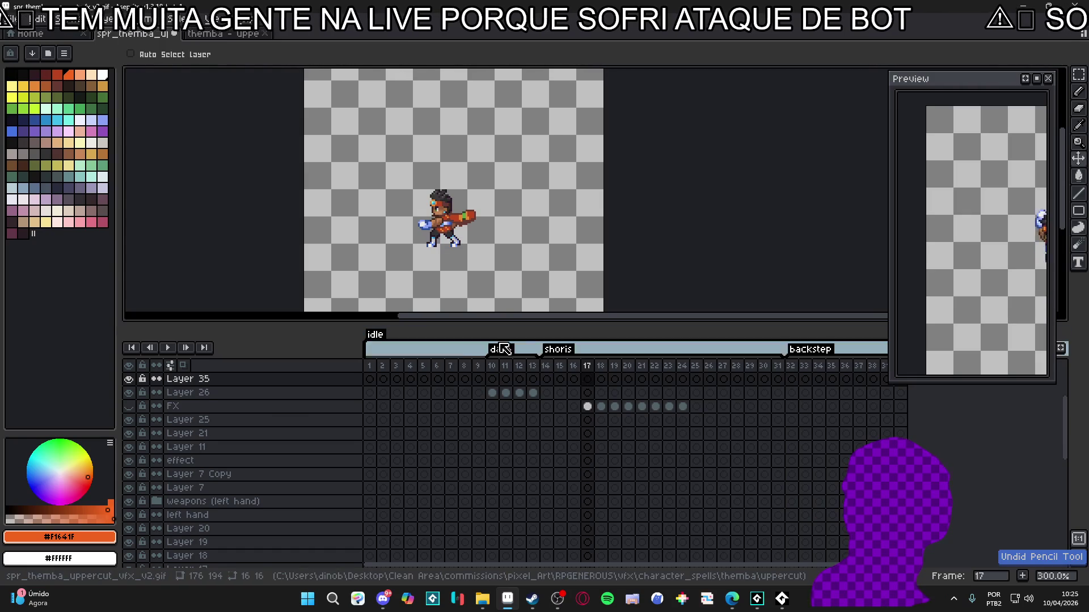
key("ctrl+z")
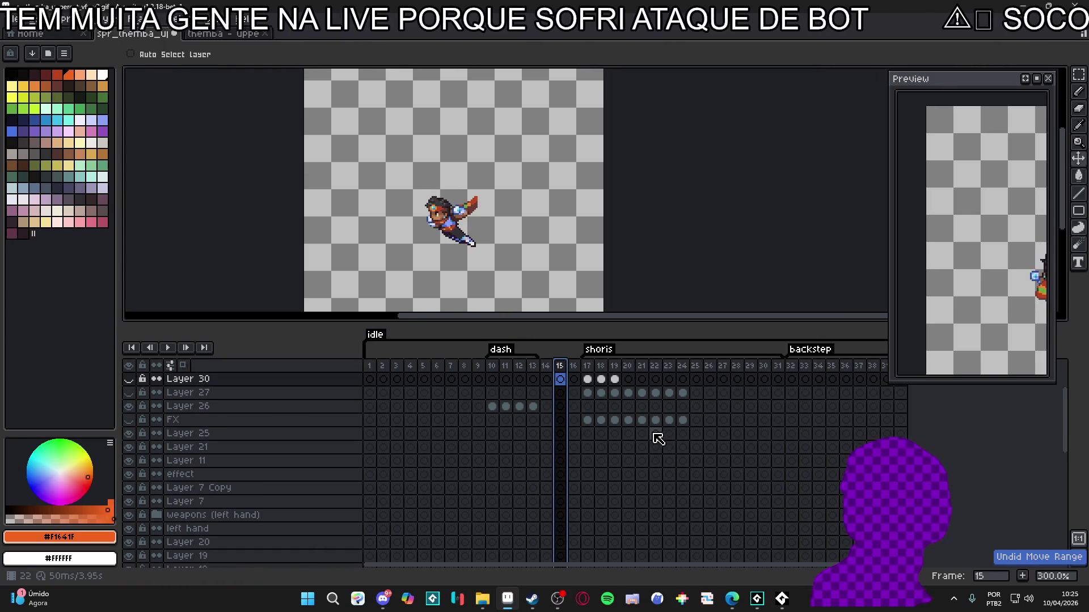
key("ctrl+z")
key("ctrl+y")
key("ctrl+y")
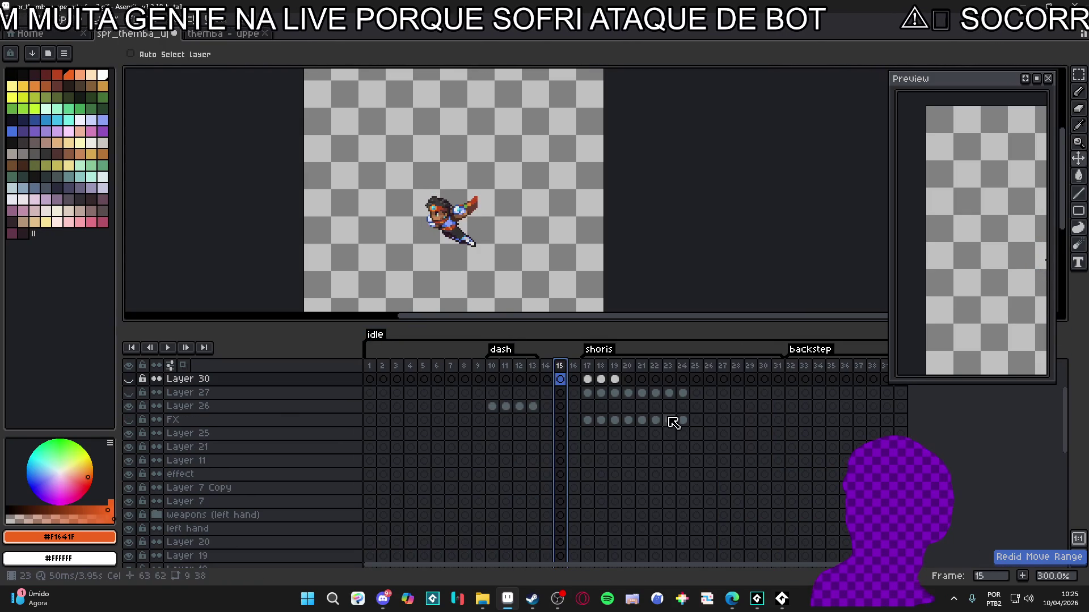
key("ctrl+z")
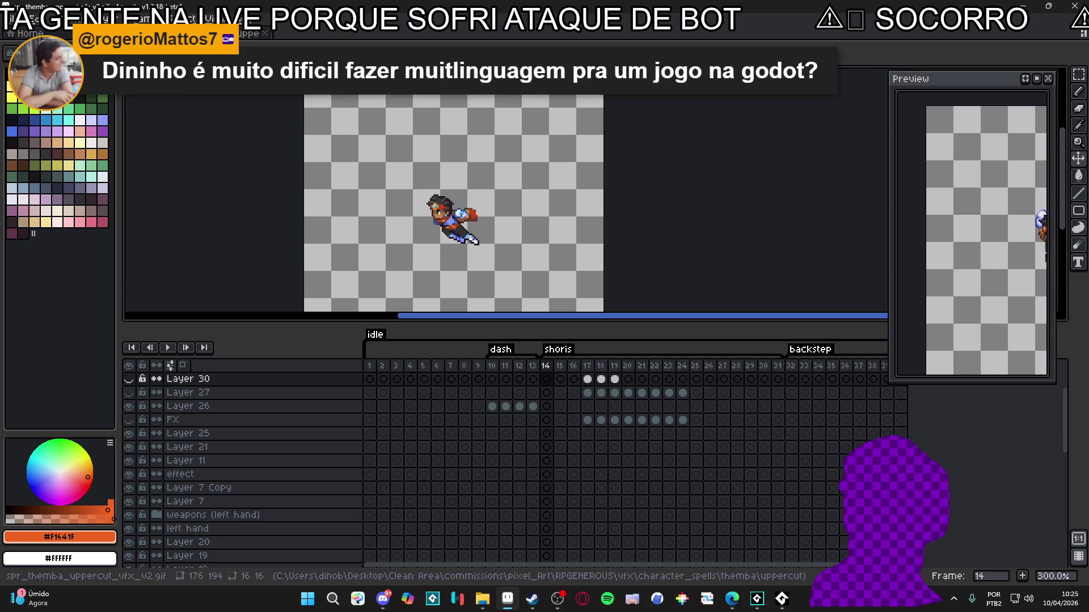
Trim the canvas tightly to 43×57 around the character with Sprite > Trim.
left_click_drag(968, 271, 928, 270)
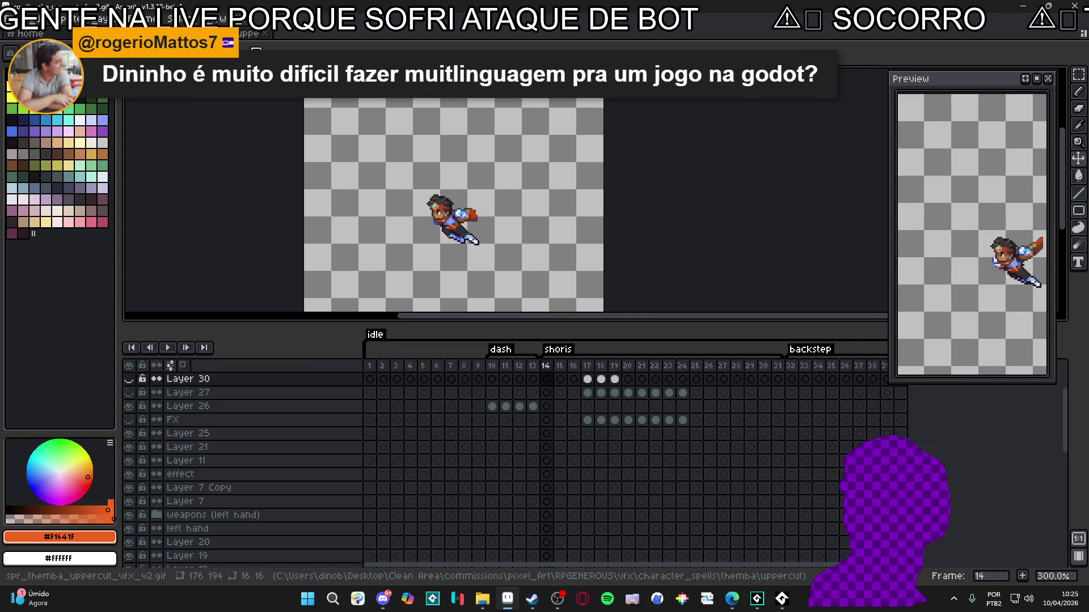
left_click(64, 20)
left_click(136, 139)
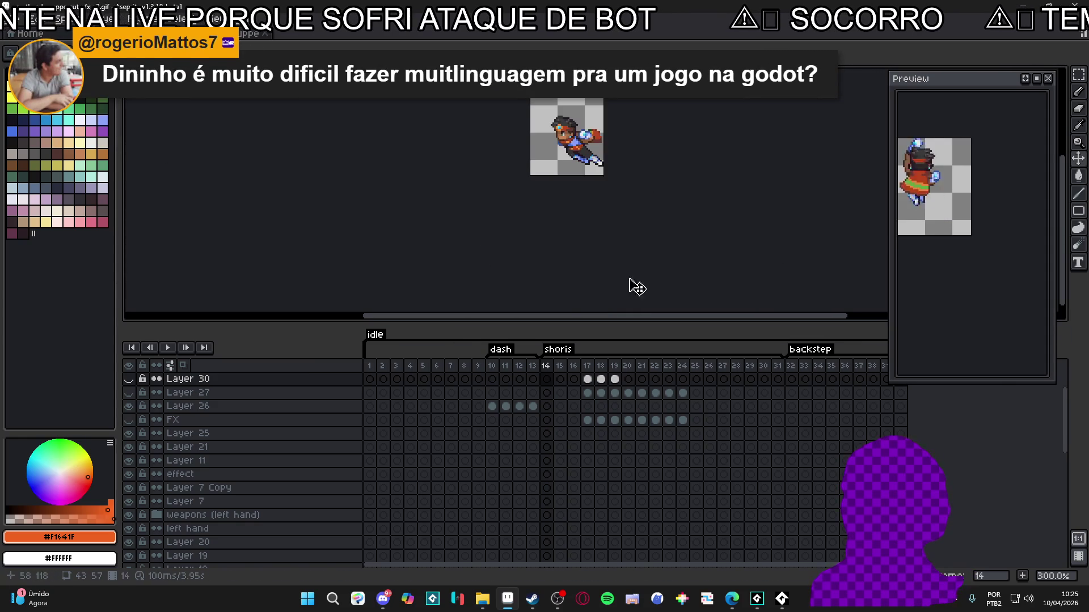
left_click_drag(534, 221, 508, 244)
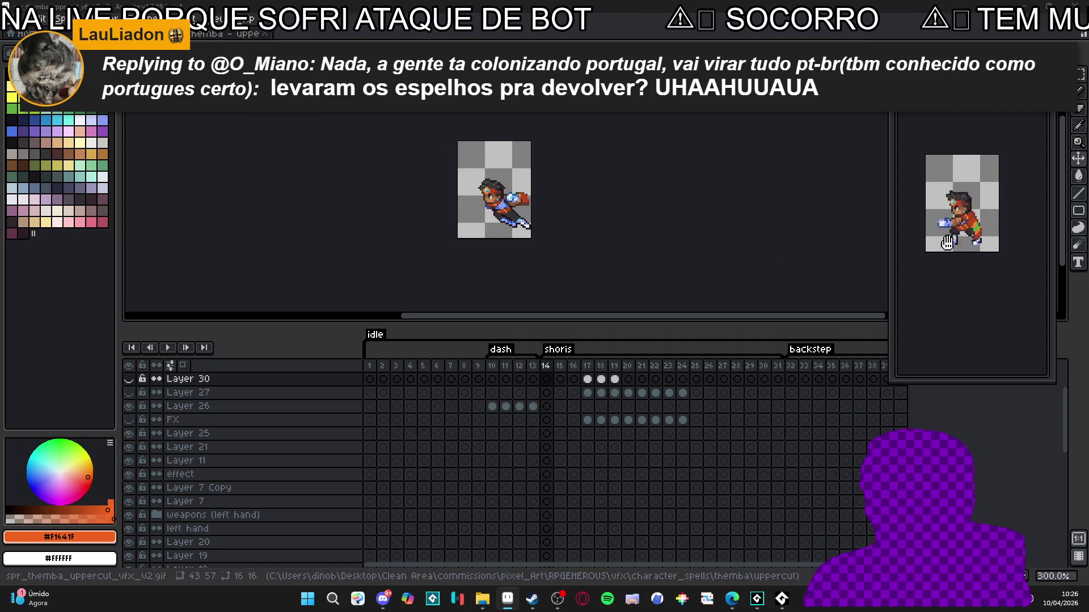
Save As over spr_themba_uppercut_vfx_v2.gif, confirming the overwrite.
left_click(13, 18)
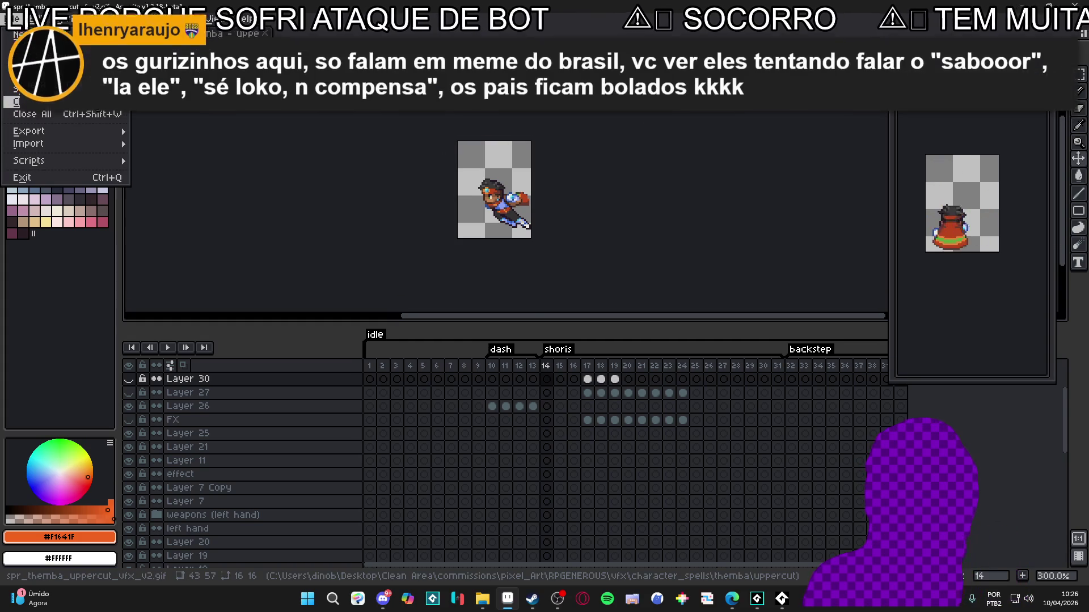
left_click(29, 89)
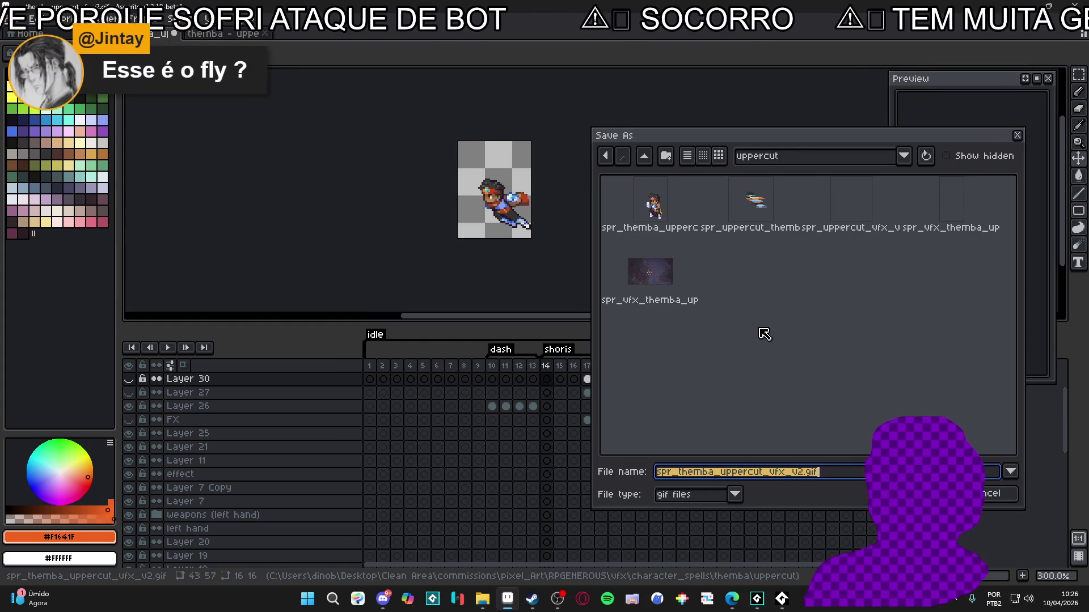
left_click(679, 244)
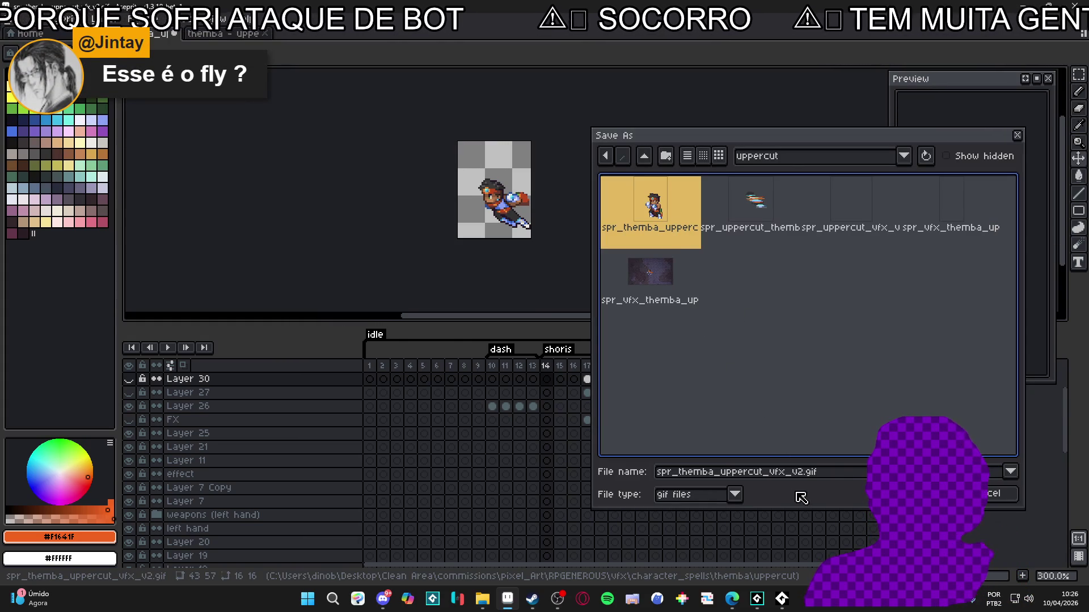
key("Return")
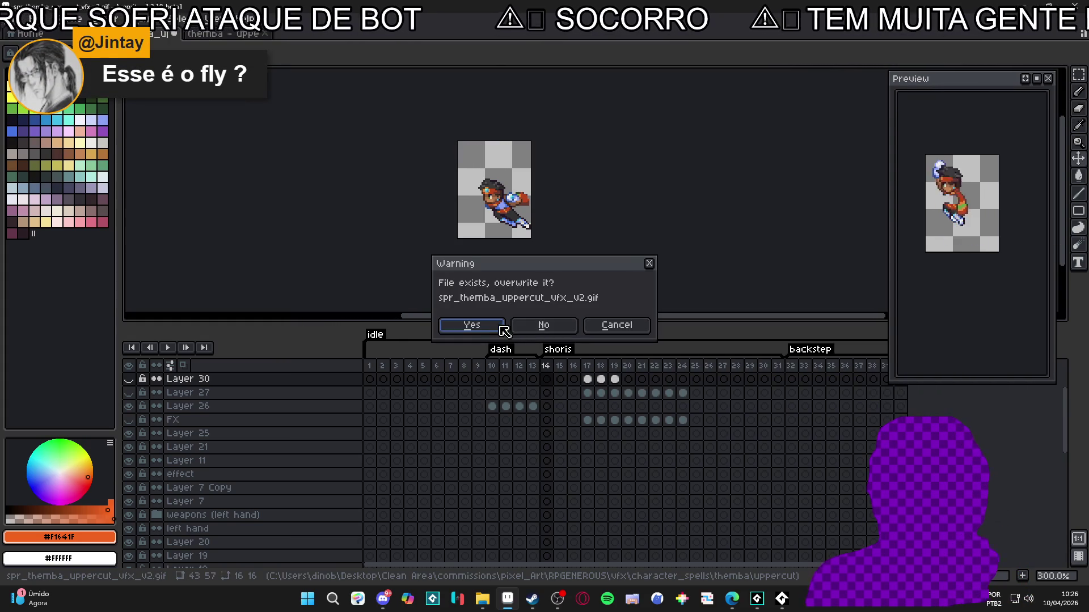
left_click(500, 327)
Check the sprite in GameMaker, then return to Aseprite.
left_click(755, 608)
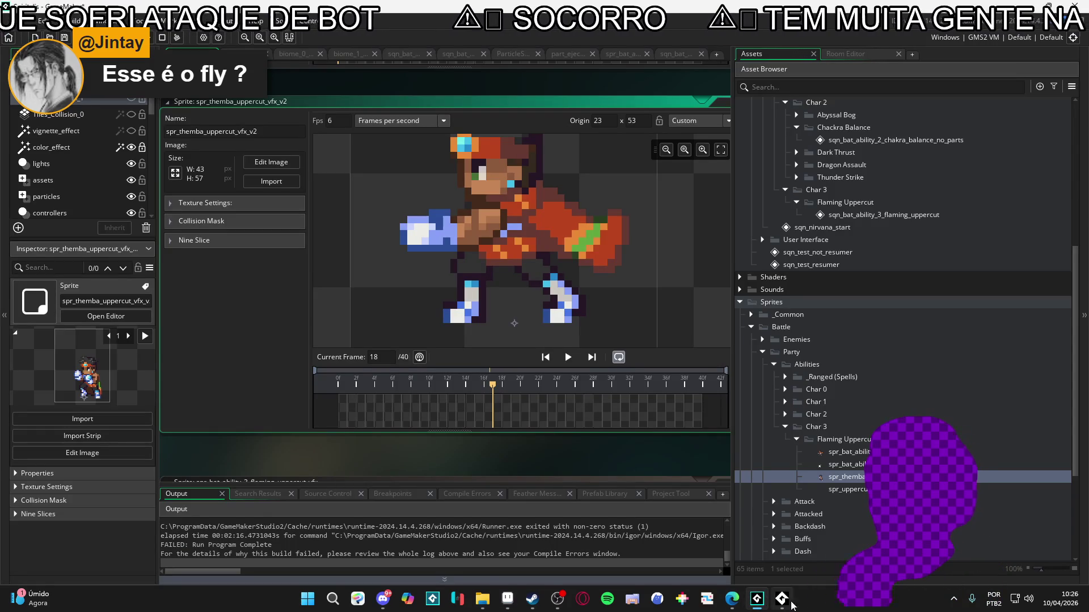
left_click(512, 608)
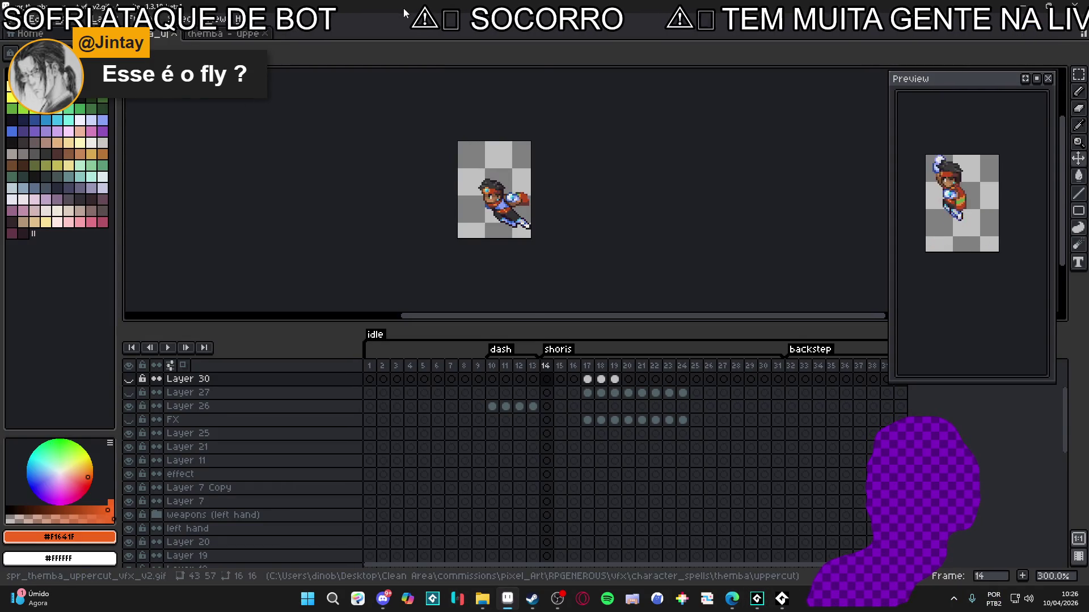
left_click(43, 29)
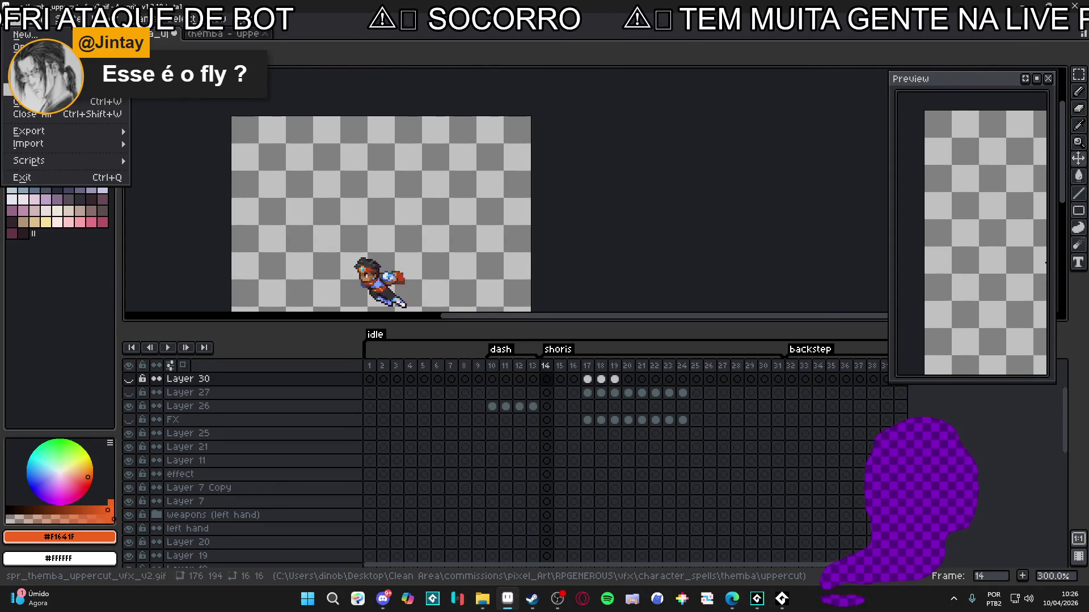
Switch the file type to Aseprite and save as 'themba - uppercut_v2.aseprite' in the uppercut folder.
left_click(23, 91)
left_click(697, 491)
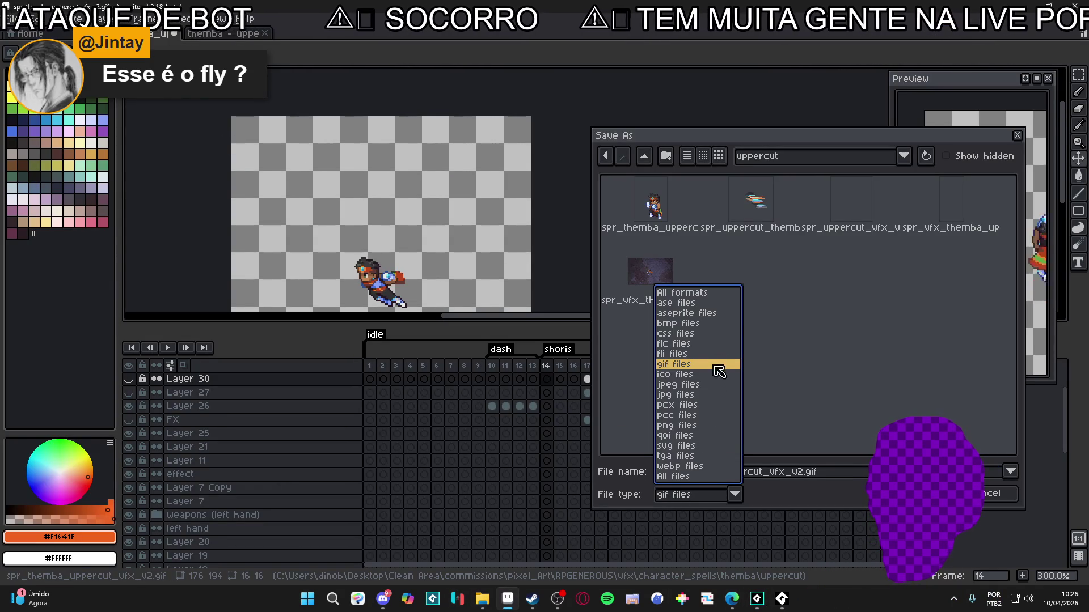
left_click(686, 313)
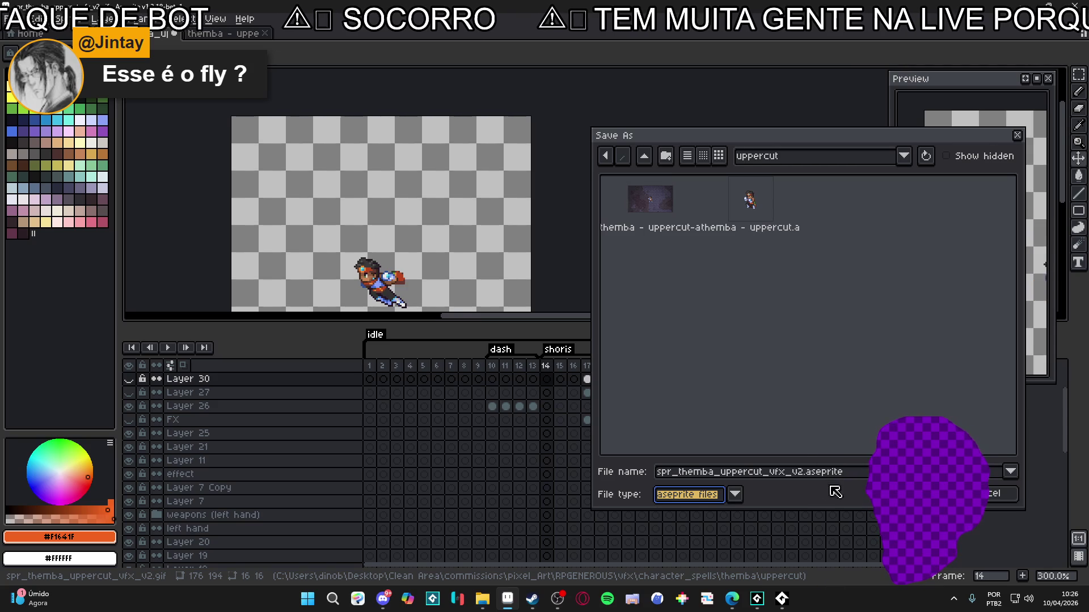
left_click(738, 217)
left_click(809, 471)
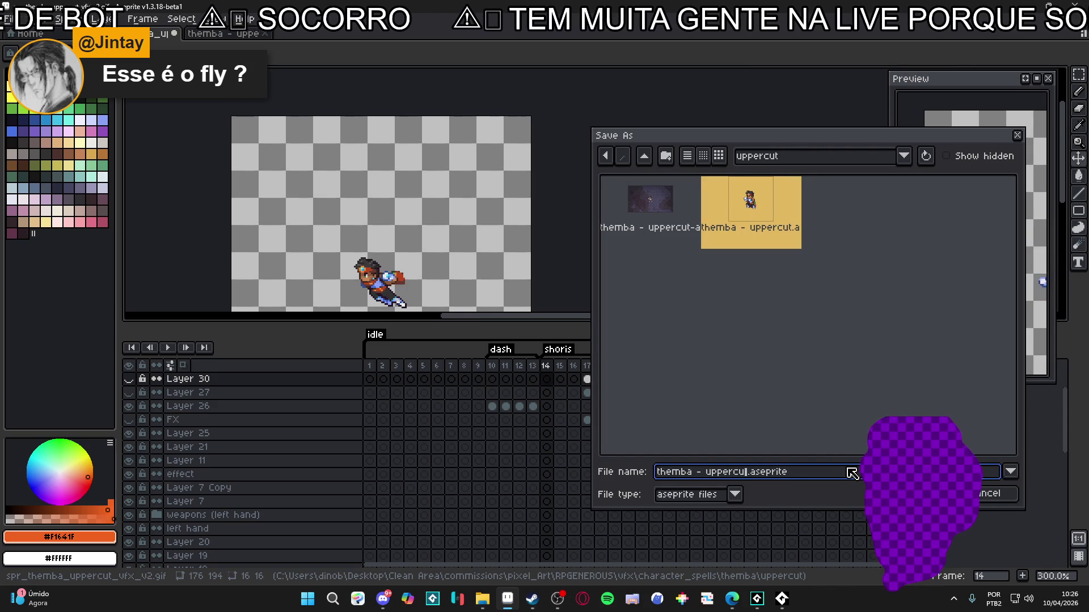
type("2")
key("Return")
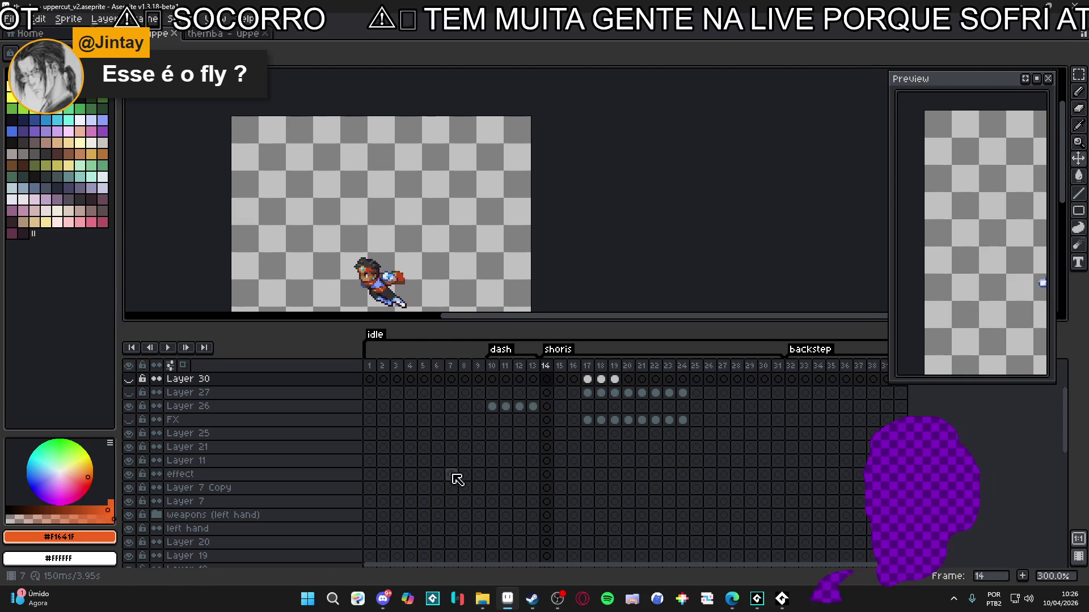
mouse_move(502, 600)
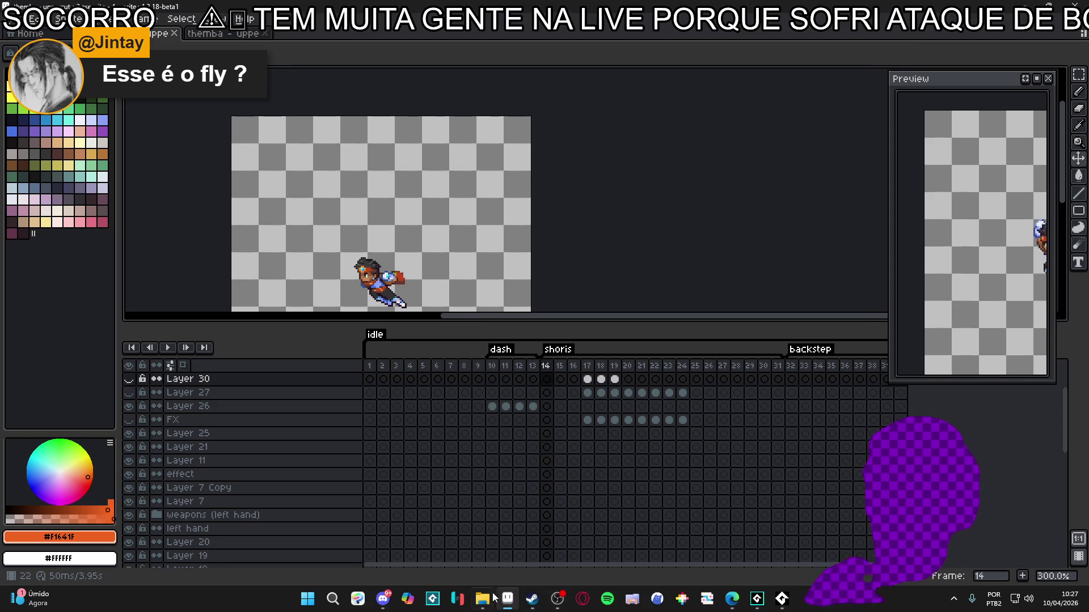
left_click(450, 547)
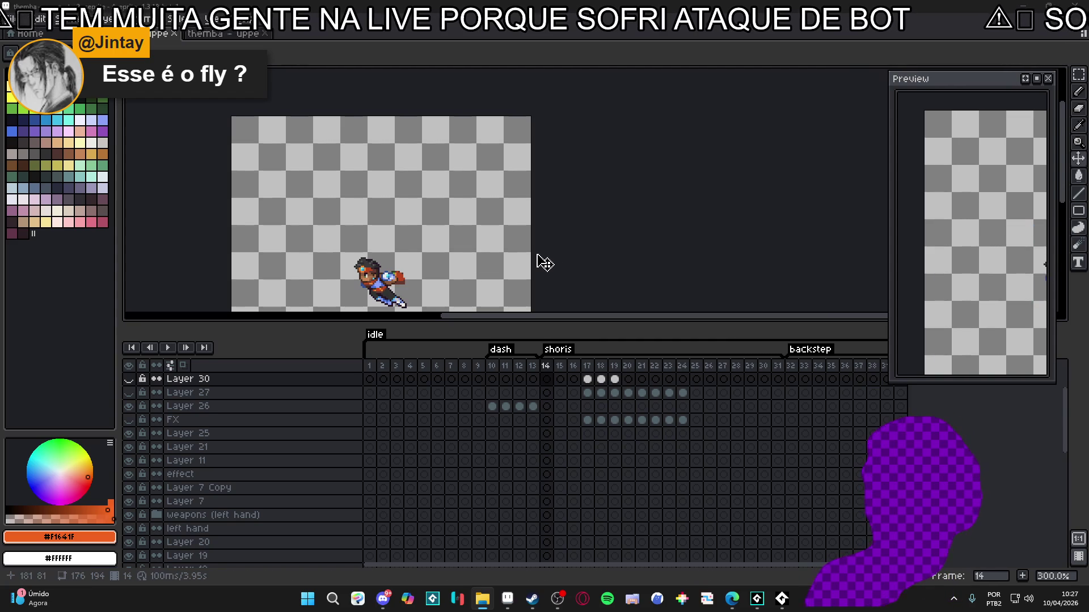
left_click_drag(362, 220, 389, 199)
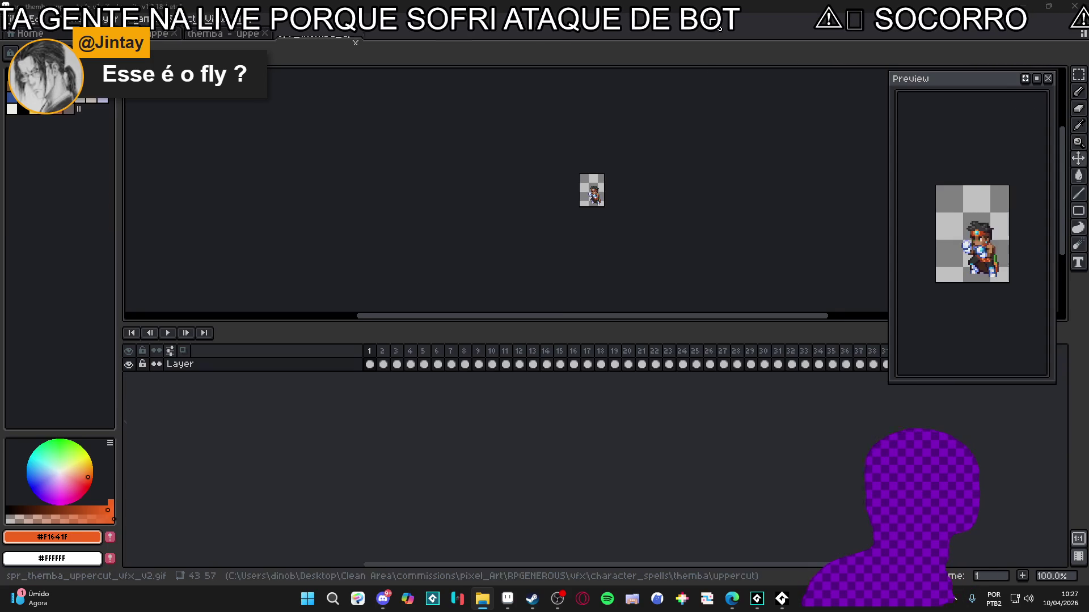
Add an empty Layer 1 with Shift+N, play and stop the animation, then go to frame 13.
scroll(607, 204, "up", 3)
left_click(347, 370)
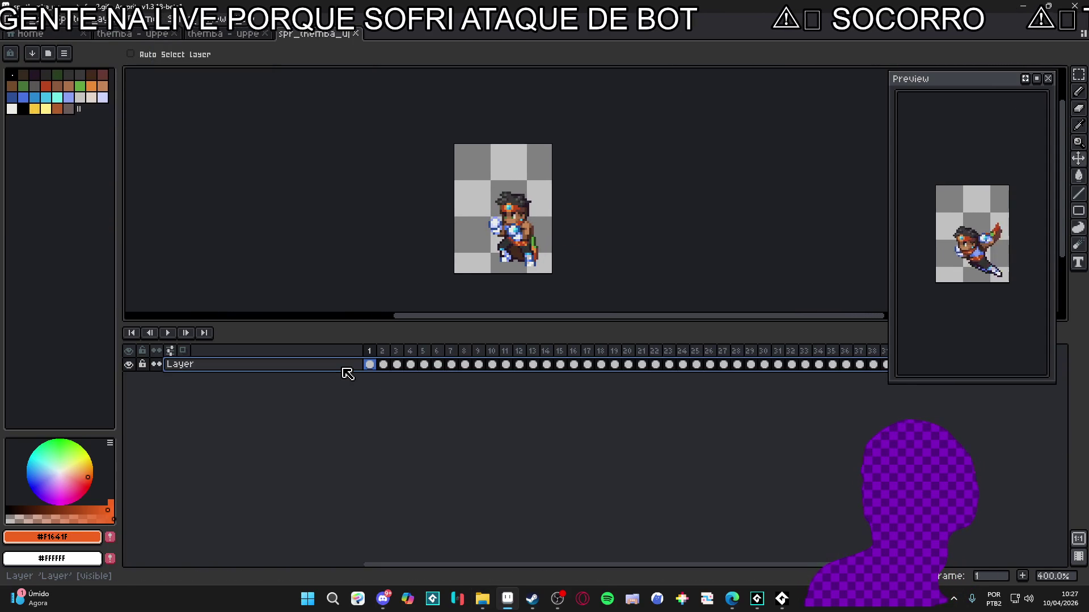
key("shift+n")
key("Return")
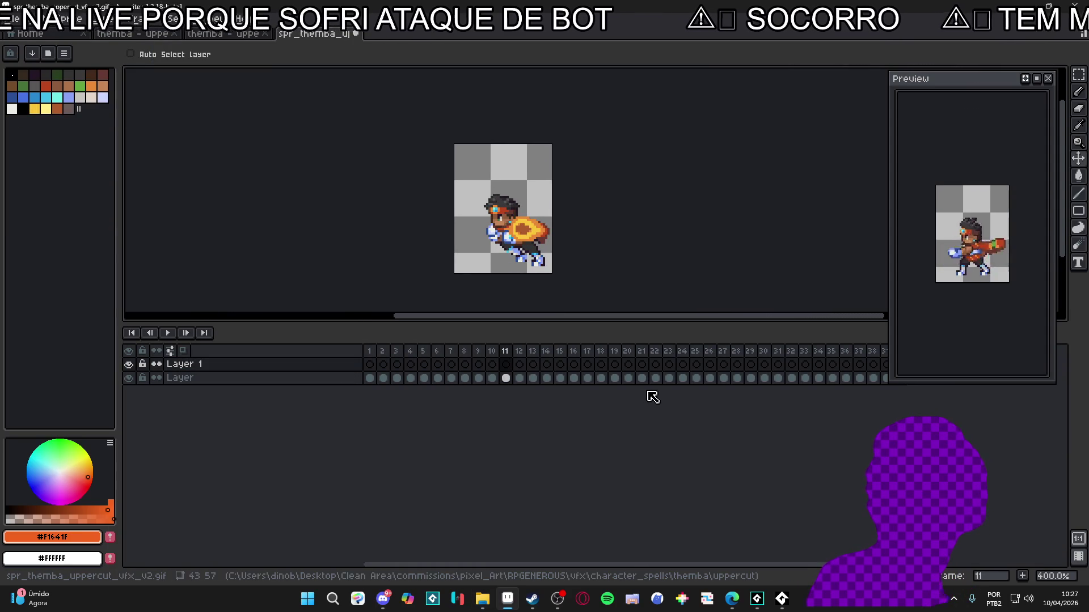
key("Return")
key("Return")
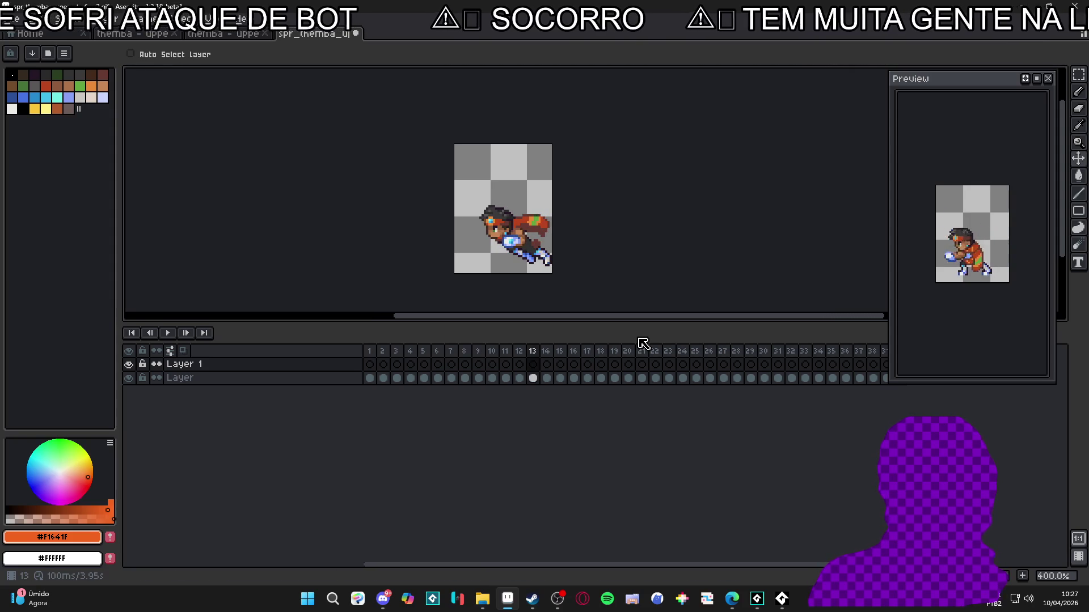
left_click(540, 351)
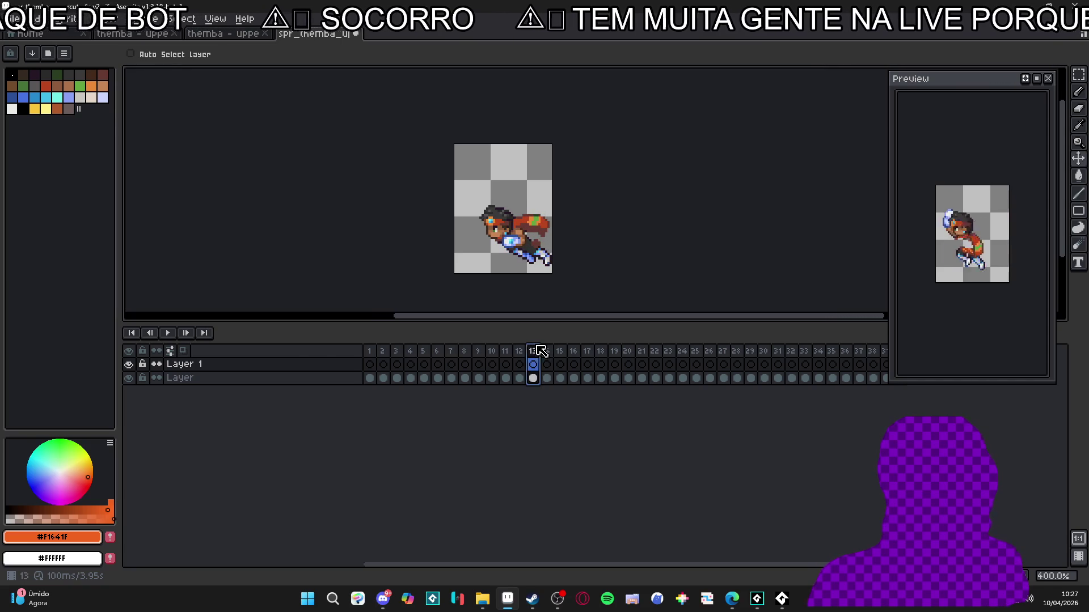
Delete frames 1–13 and play the trimmed animation.
left_click_drag(540, 351, 340, 352)
key("Delete")
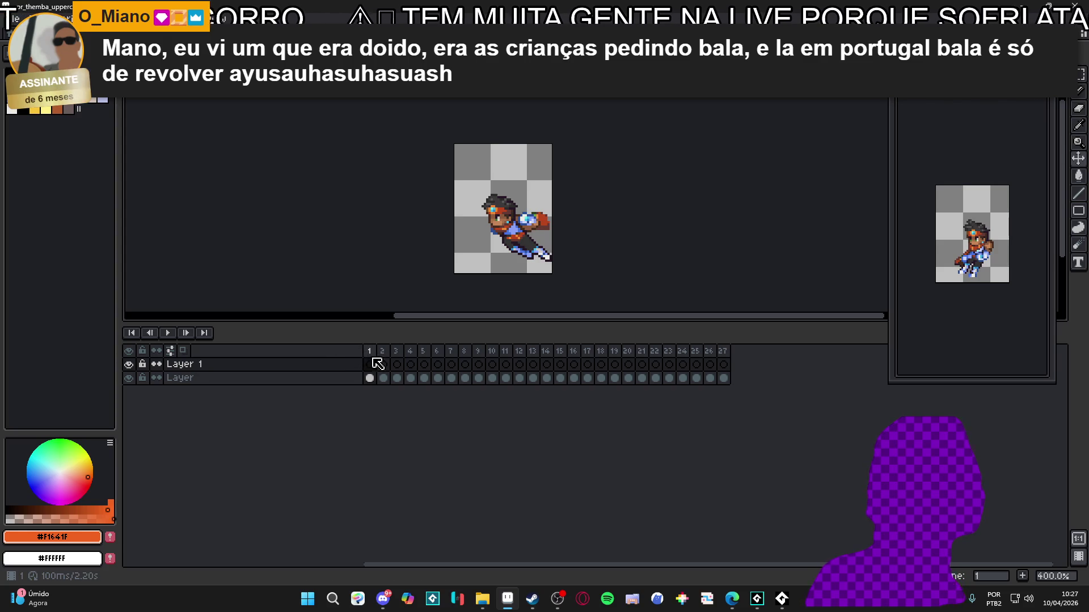
key("Return")
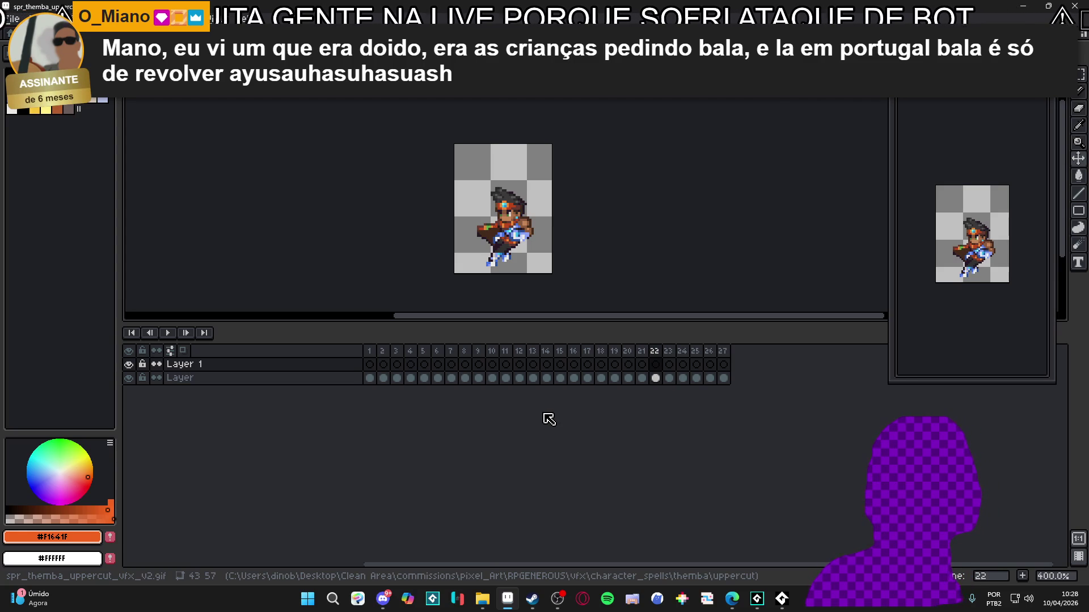
Step through the poses to frame 18, then delete frames 19–27, leaving 18 frames.
key("Left")
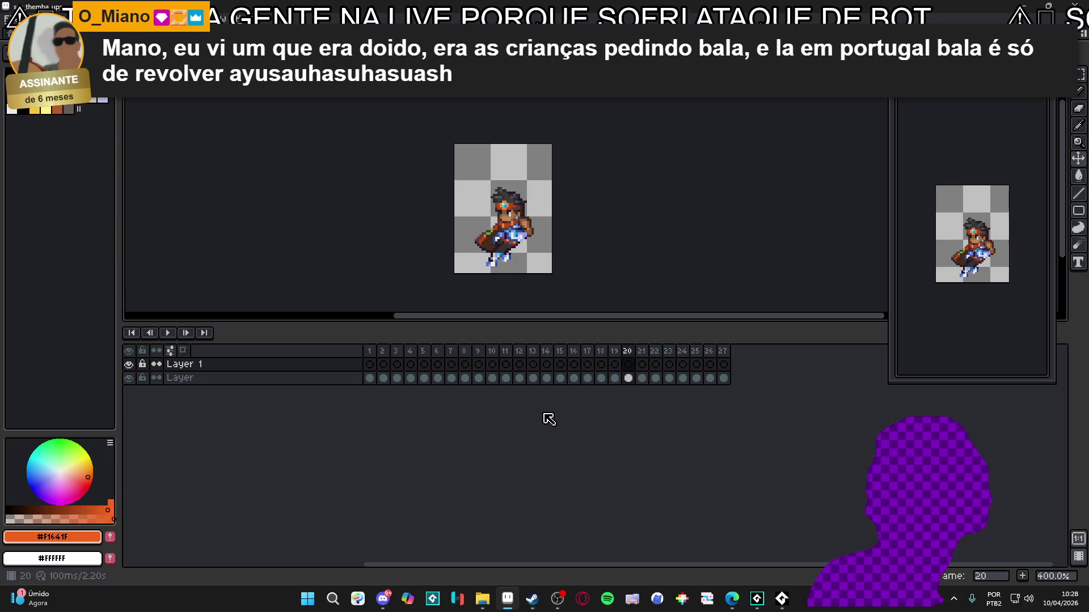
key("Right")
key("Right")
key("Right")
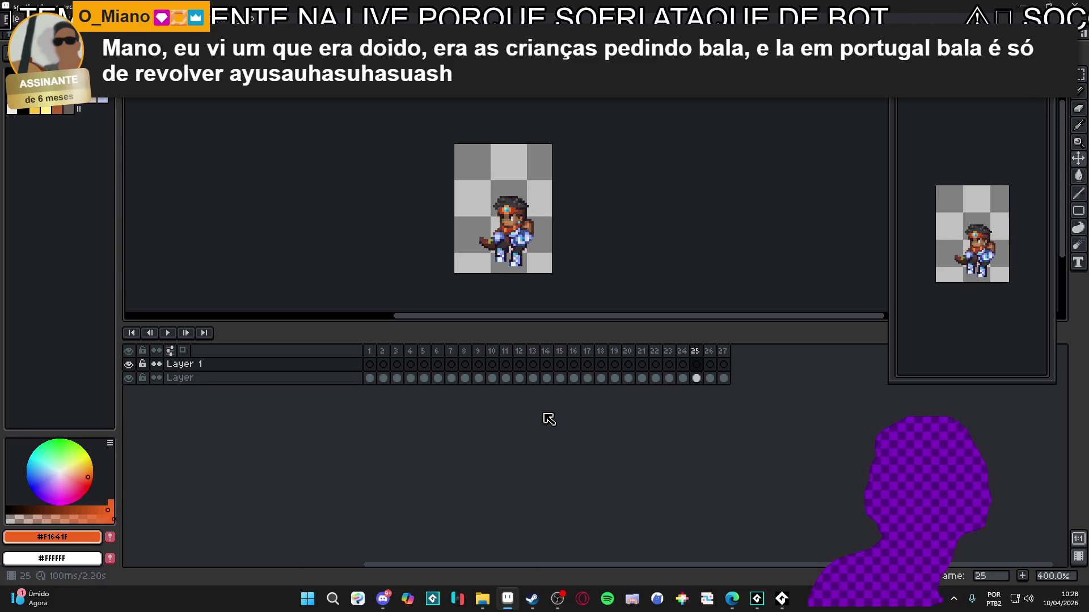
key("Left")
key("Left")
key("Left")
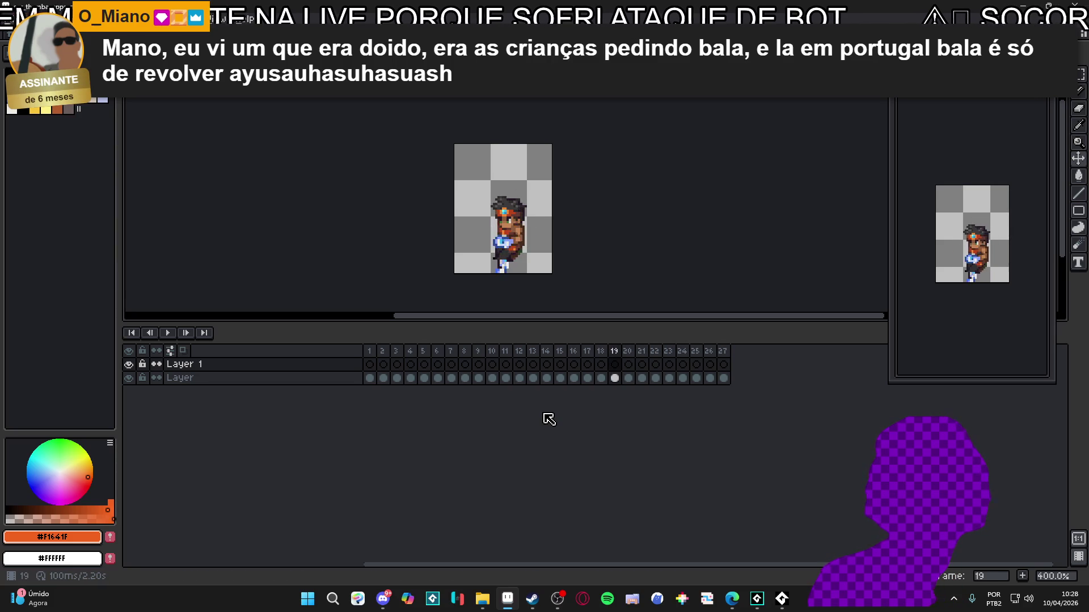
key("Left")
key("Left")
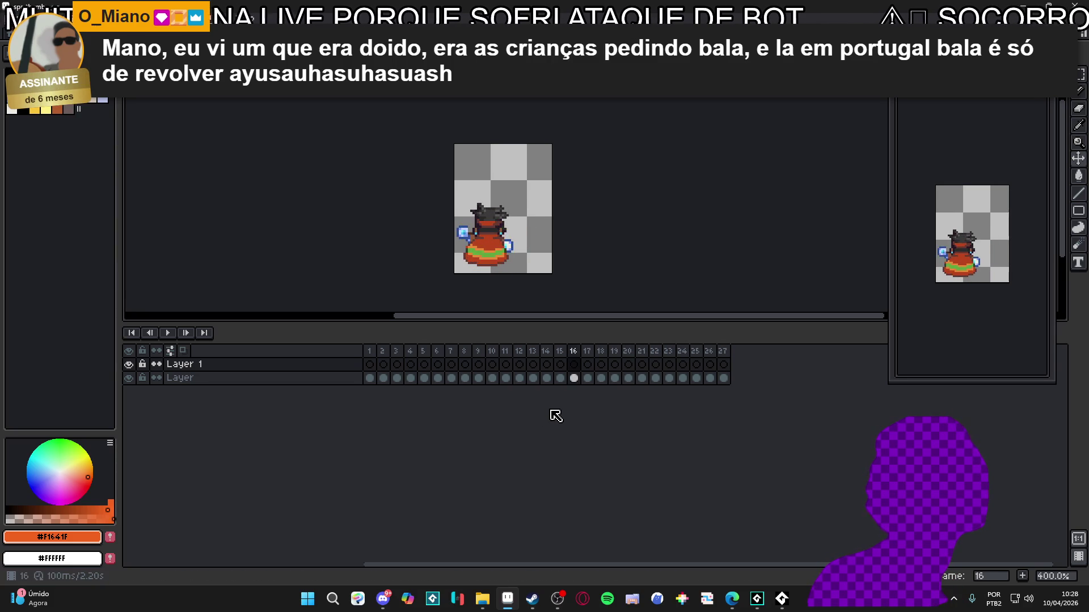
key("Right")
key("Right")
key("Right")
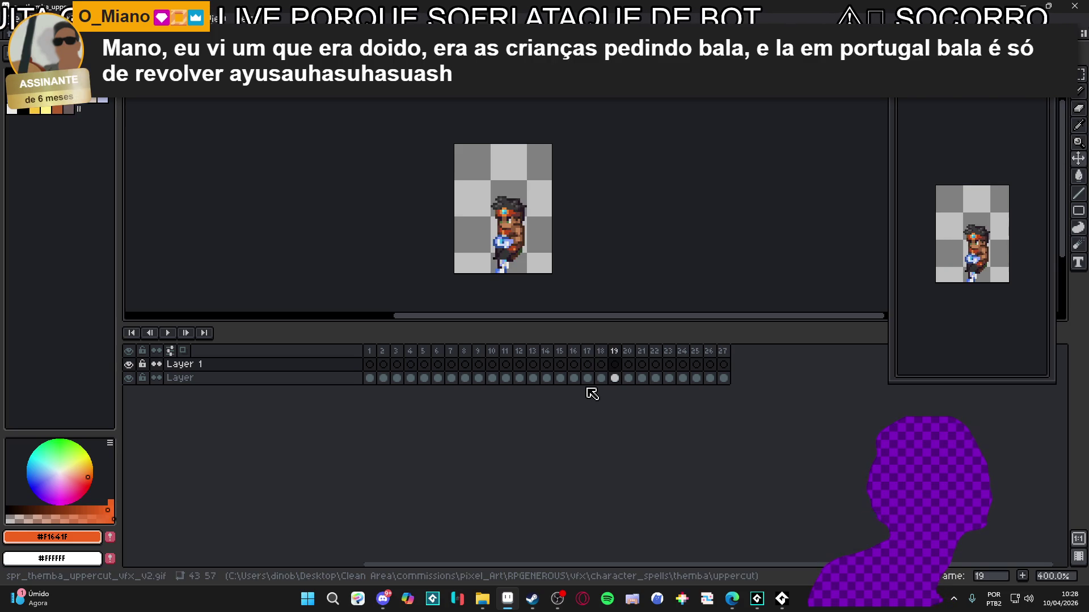
key("Left")
left_click_drag(621, 363, 802, 357)
key("Delete")
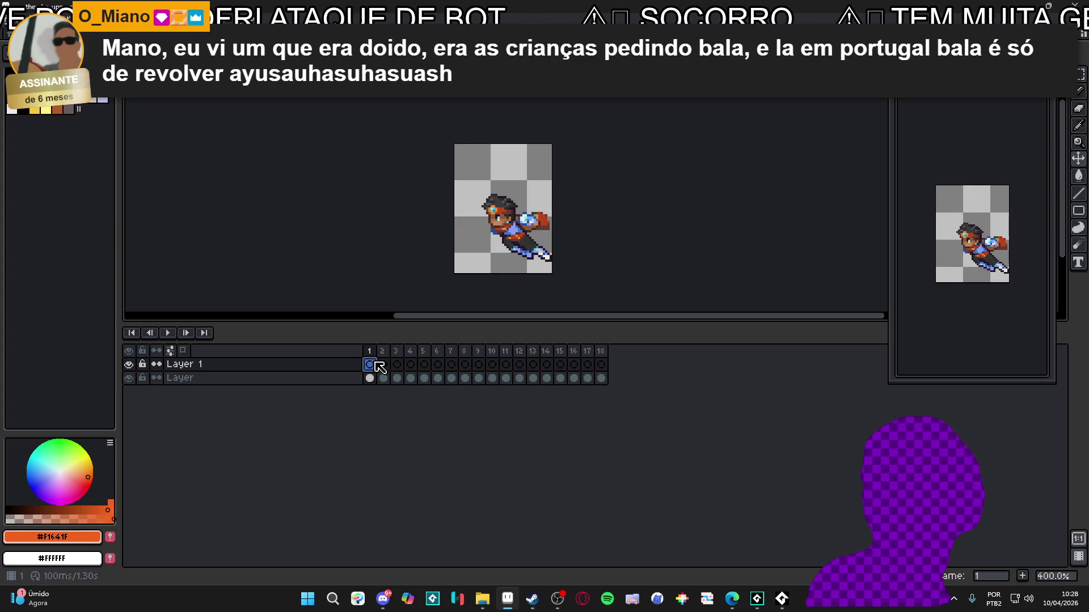
Go to frame 10 and ready the Rectangular Marquee on the bottom layer.
key("Right")
key("Right")
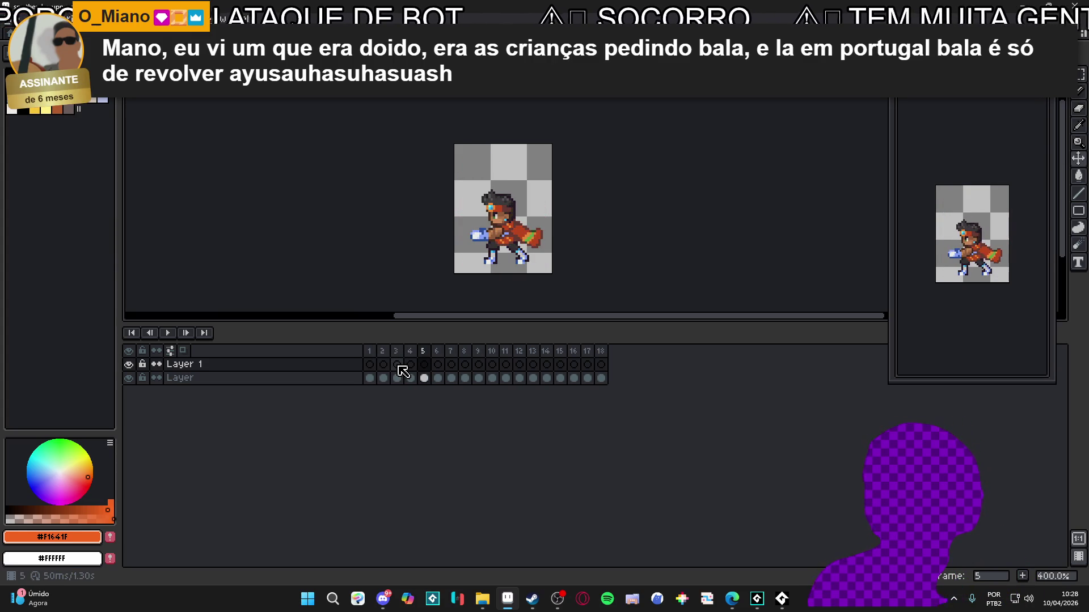
key("Right")
key("Right")
key("Right")
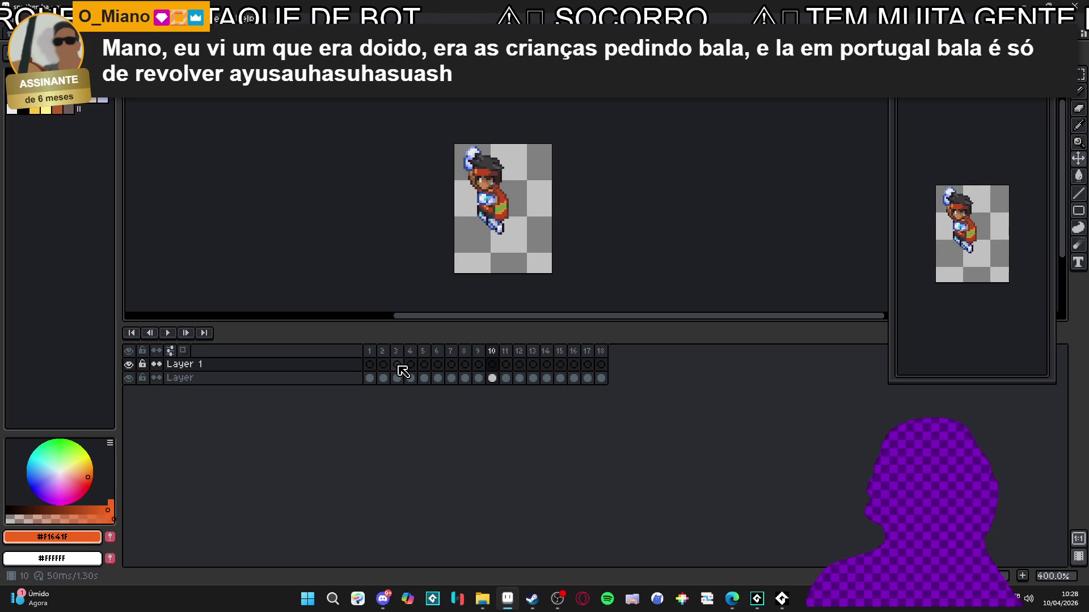
key("Left")
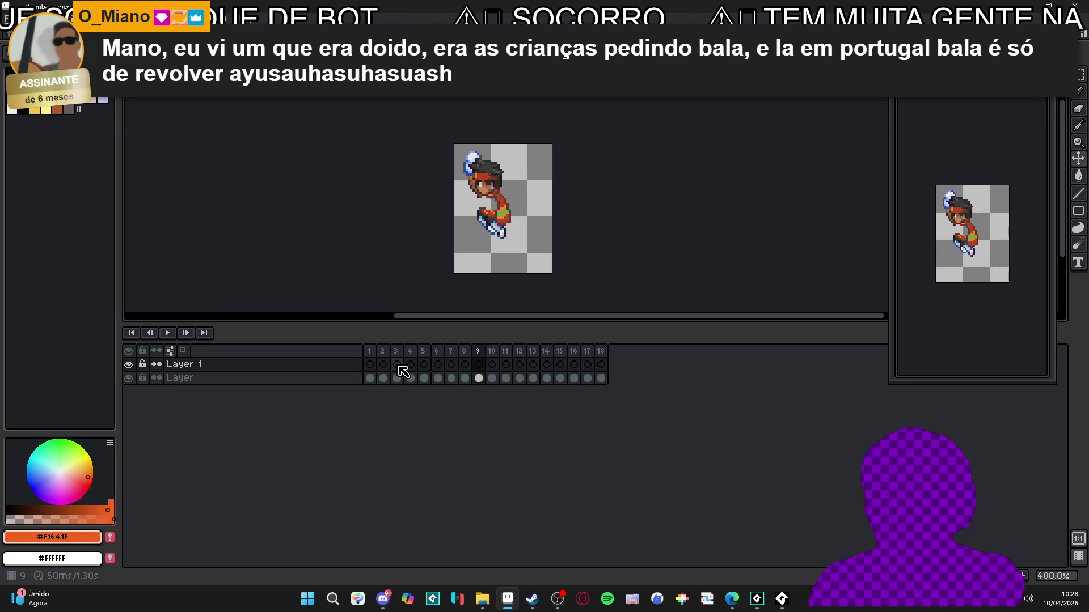
key("Right")
scroll(508, 211, "up", 5)
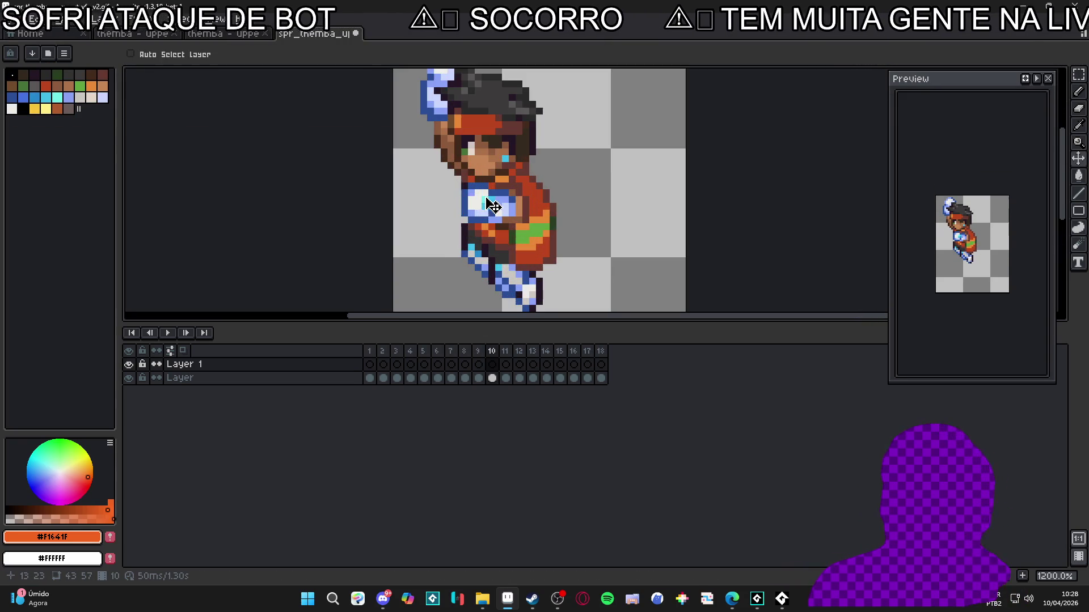
key("Down")
key("m")
scroll(448, 250, "up", 3)
Select the whole glowing orb on the chest, undoing stray black pixels, then deselect.
mouse_move(454, 243)
left_mouse_down()
mouse_move(497, 162)
mouse_move(450, 272)
mouse_move(454, 295)
left_mouse_up()
scroll(443, 180, "up", 4)
scroll(567, 216, "down", 1)
left_click_drag(600, 177, 618, 249)
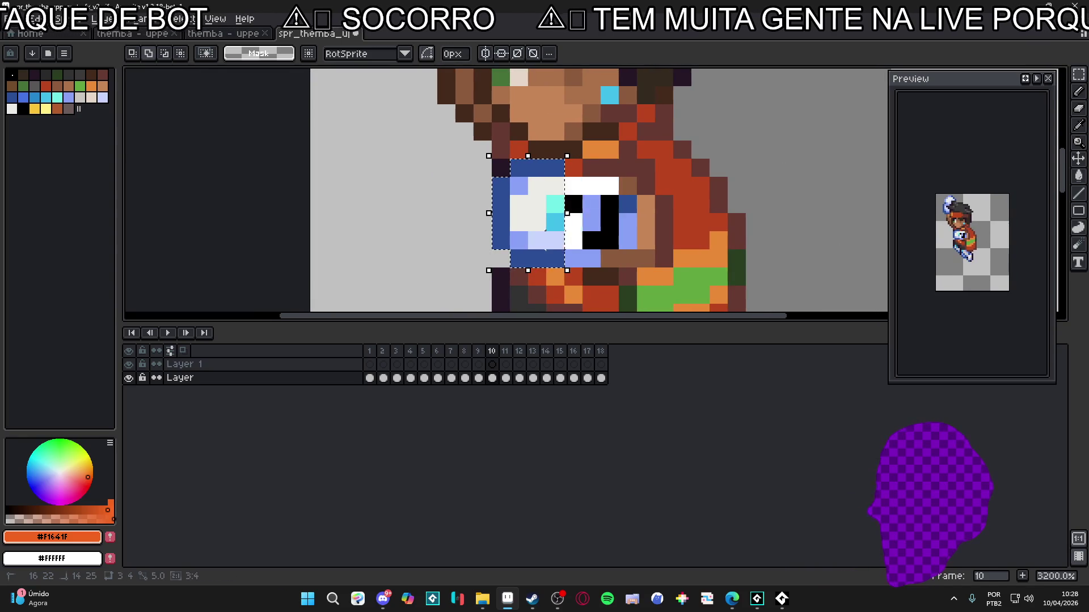
scroll(593, 239, "up", 2)
key("ctrl+z")
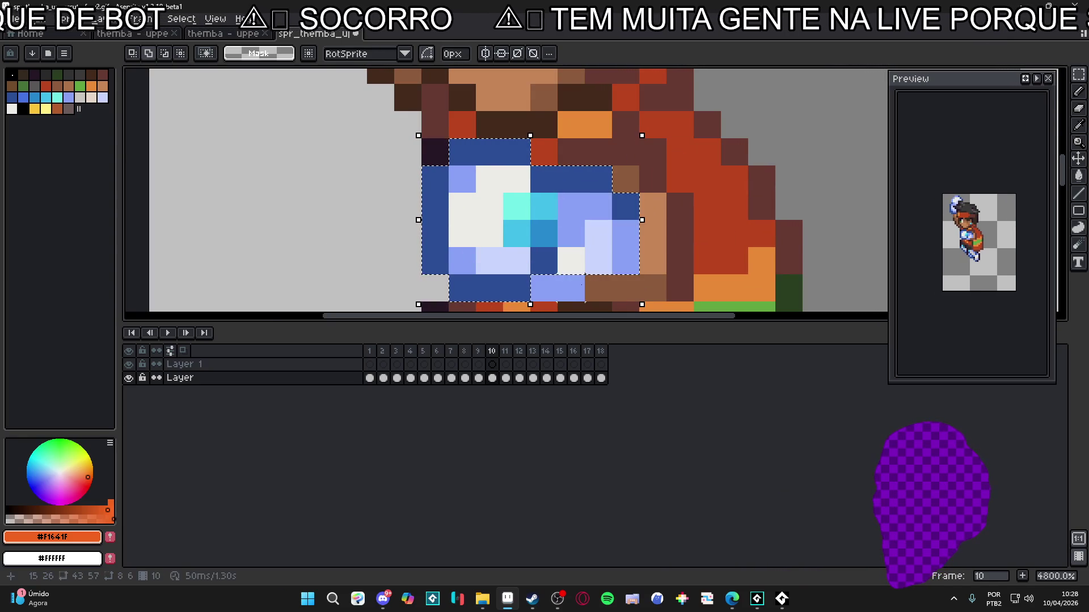
scroll(538, 278, "down", 2)
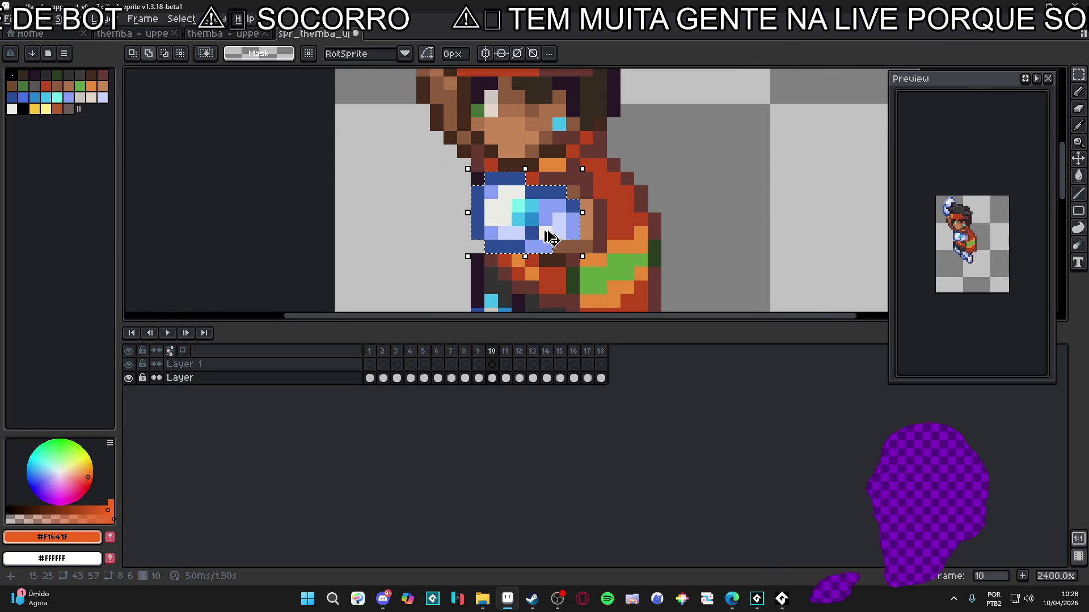
key("ctrl+d")
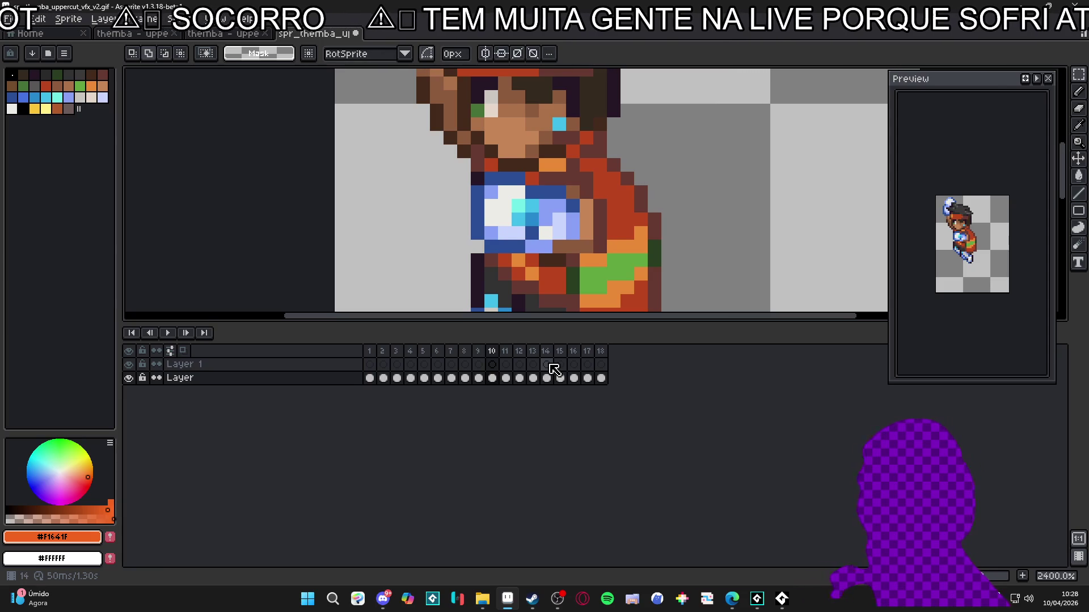
Paste the orb onto frame 9 of Layer 1 and commit it in place.
left_click(550, 367)
scroll(548, 297, "down", 5)
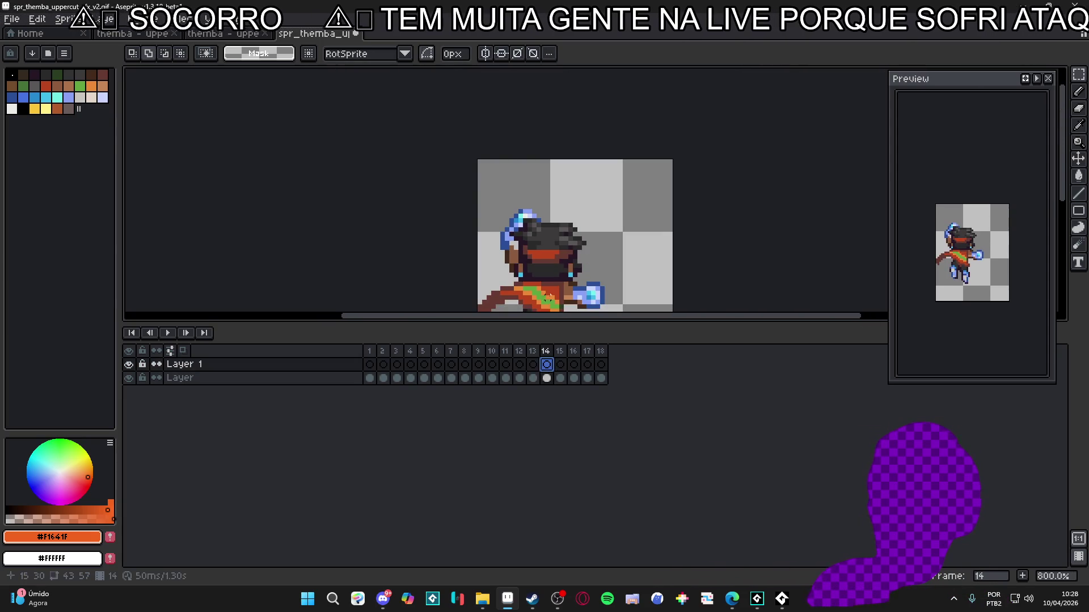
left_click(492, 365)
left_click(478, 365)
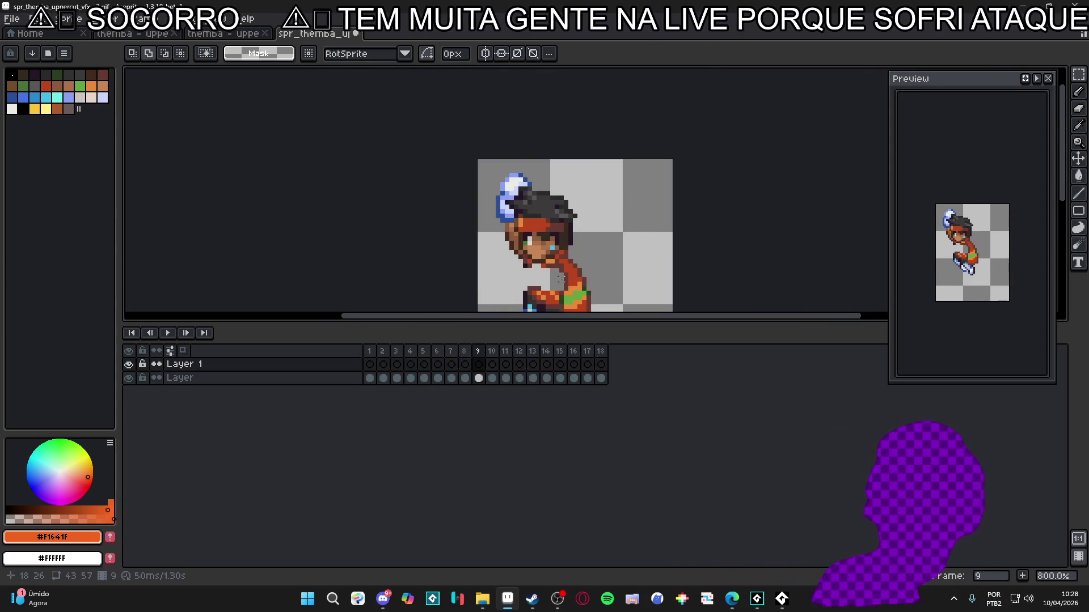
scroll(561, 279, "down", 2)
key("ctrl+v")
scroll(546, 214, "up", 5)
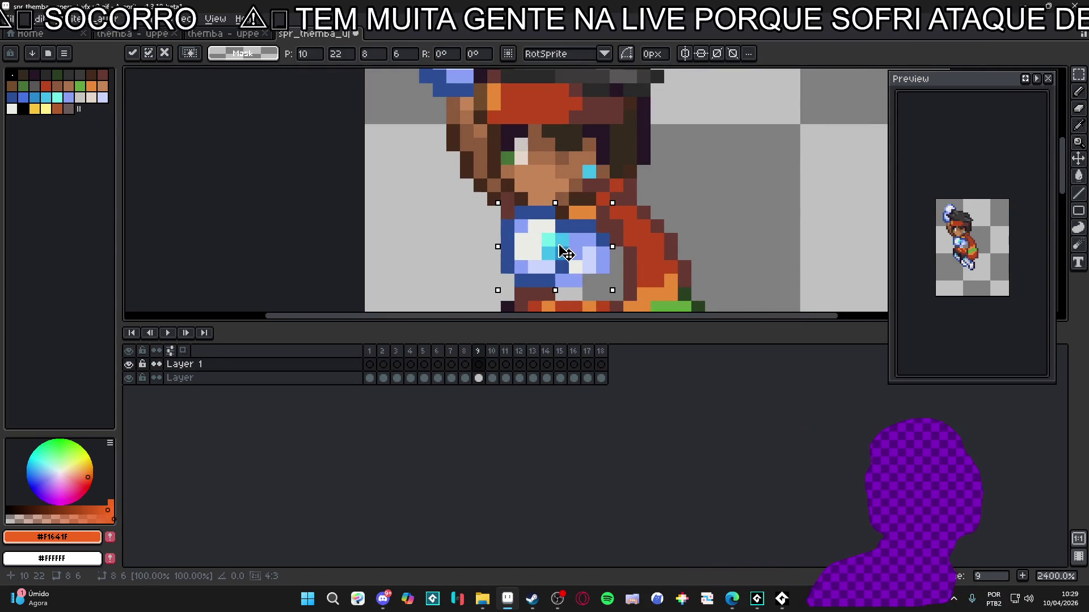
key("b")
scroll(567, 252, "down", 2)
left_click(607, 184, "alt")
Add a light-blue pixel to the orb, then review frames 6–9 and play the animation.
left_click(621, 211)
left_click(464, 351)
key("minus")
key("minus")
key("minus")
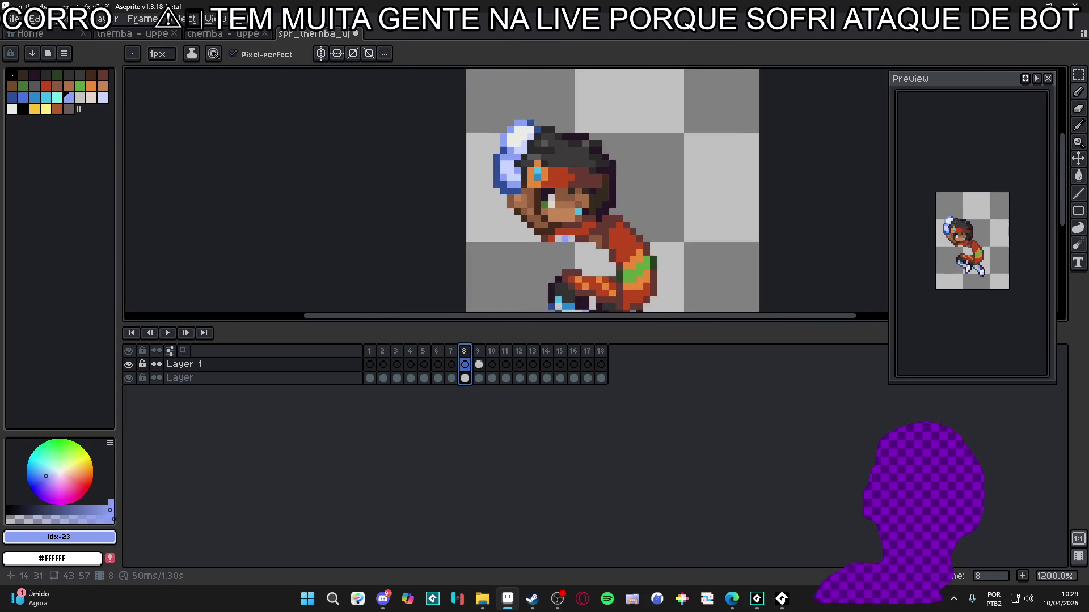
left_click(452, 363)
left_click(437, 352)
left_click(451, 351)
left_click(469, 352)
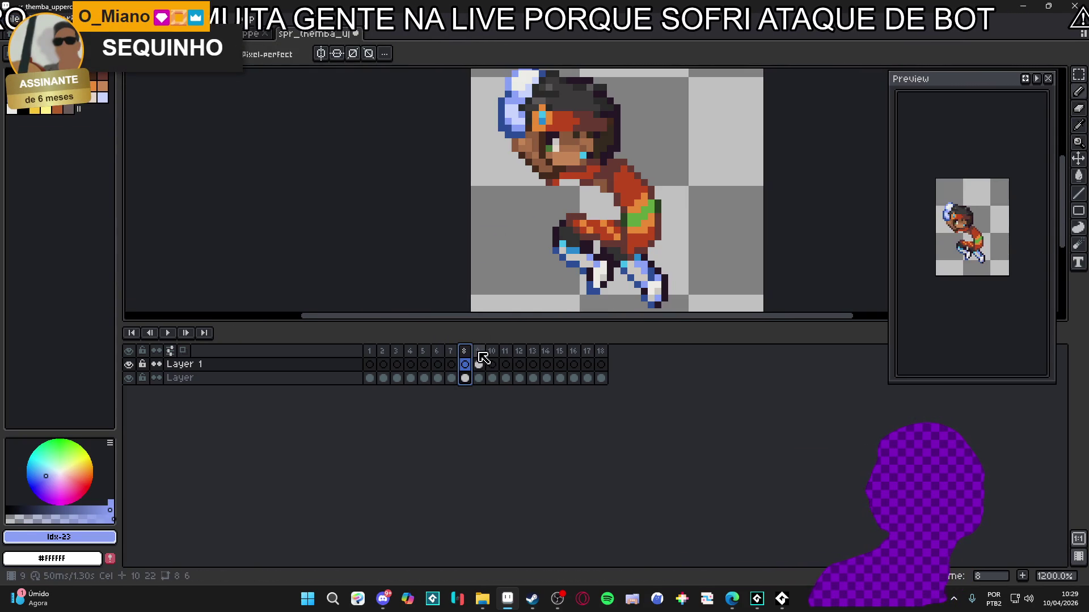
key("minus")
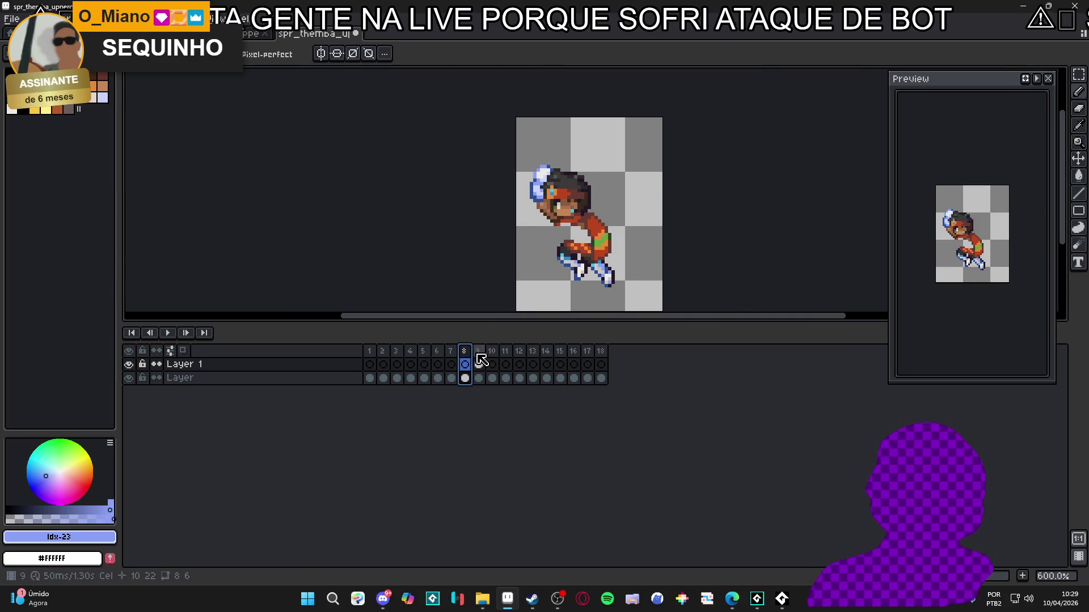
left_click(480, 352)
left_click(465, 356)
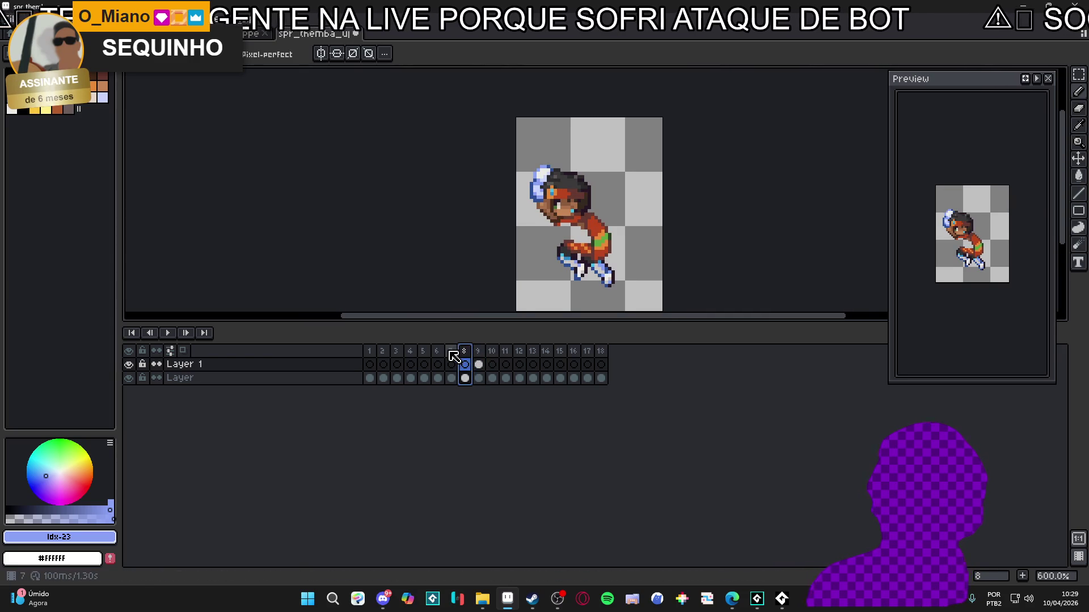
left_click(479, 352)
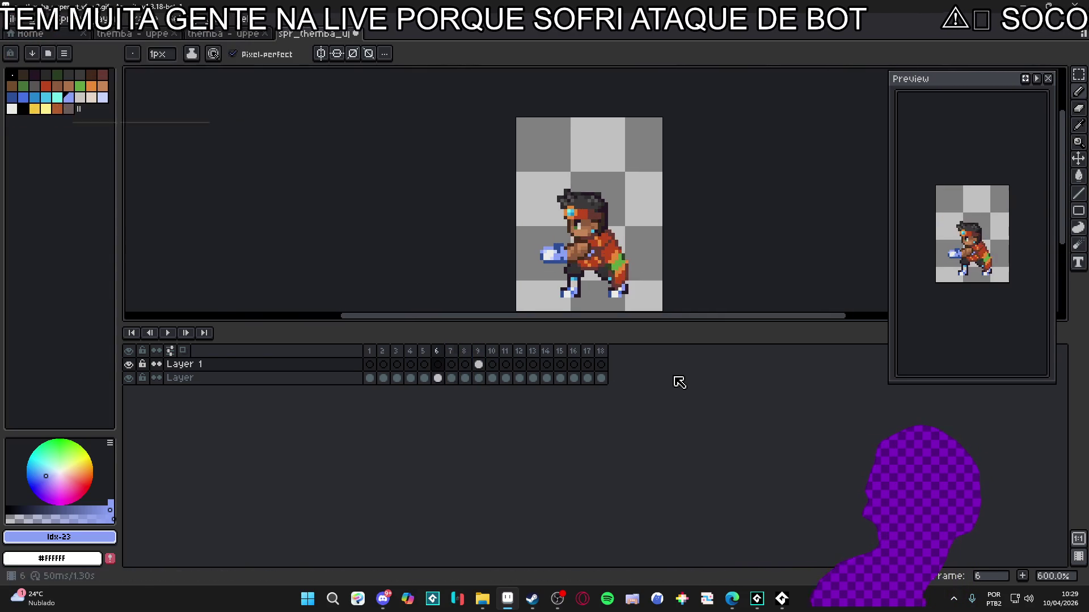
key("Return")
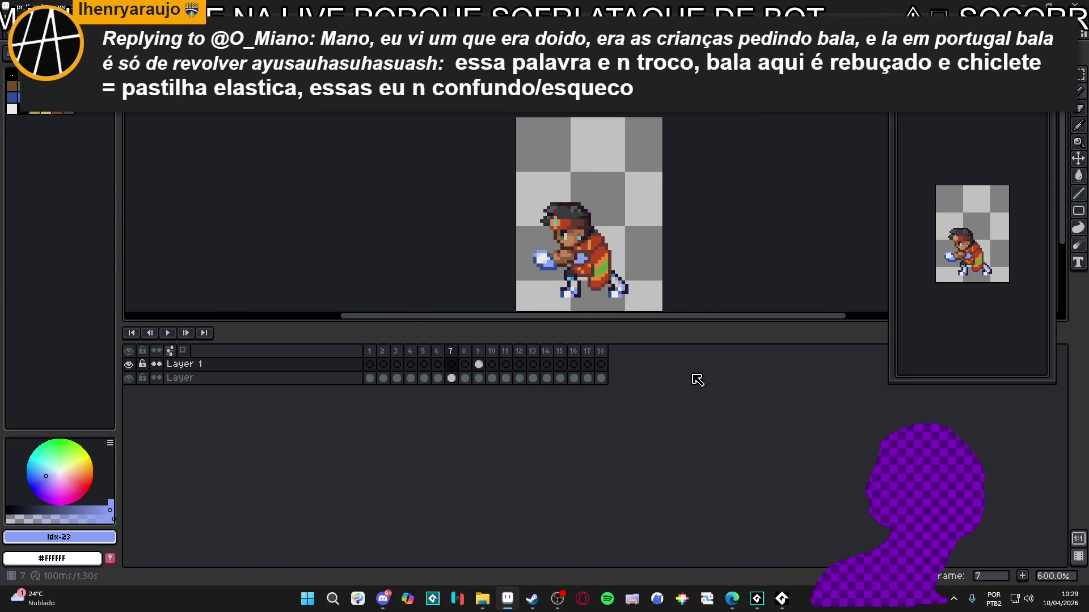
Paste the fist orb on frame 8 and move it down onto the fighter's chest.
scroll(592, 216, "up", 1)
key("ctrl+v")
mouse_move(539, 173)
left_mouse_down()
mouse_move(538, 226)
mouse_move(552, 233)
left_mouse_up()
key("Return")
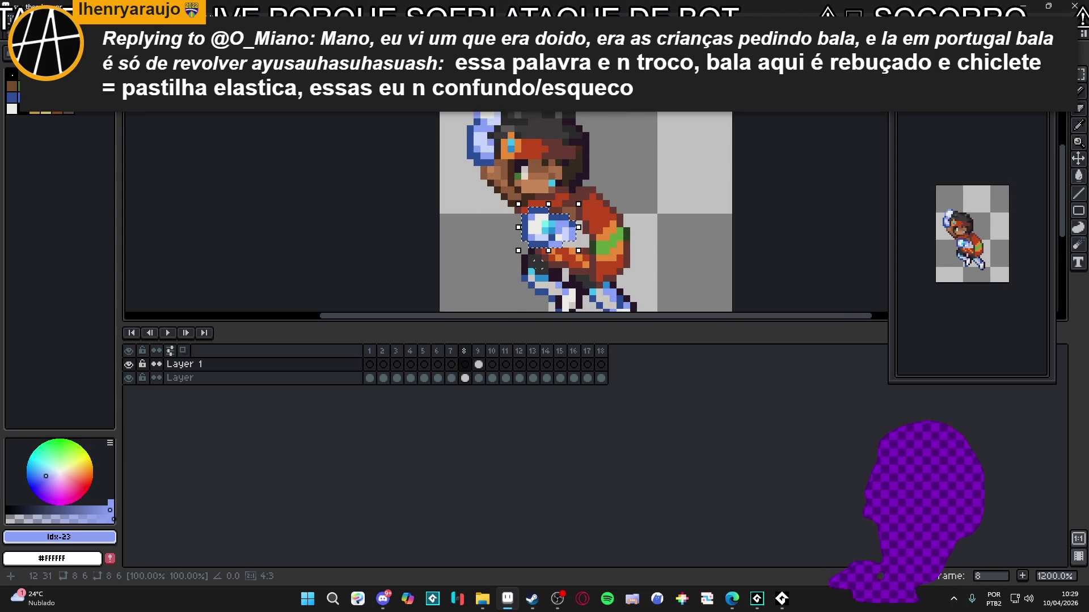
key("Right")
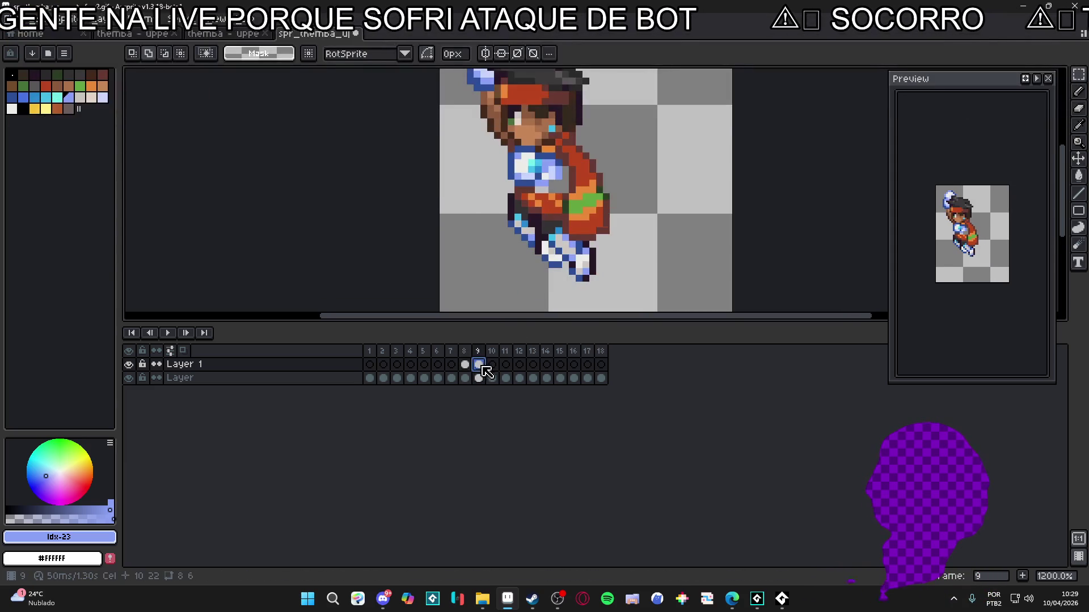
key("Right")
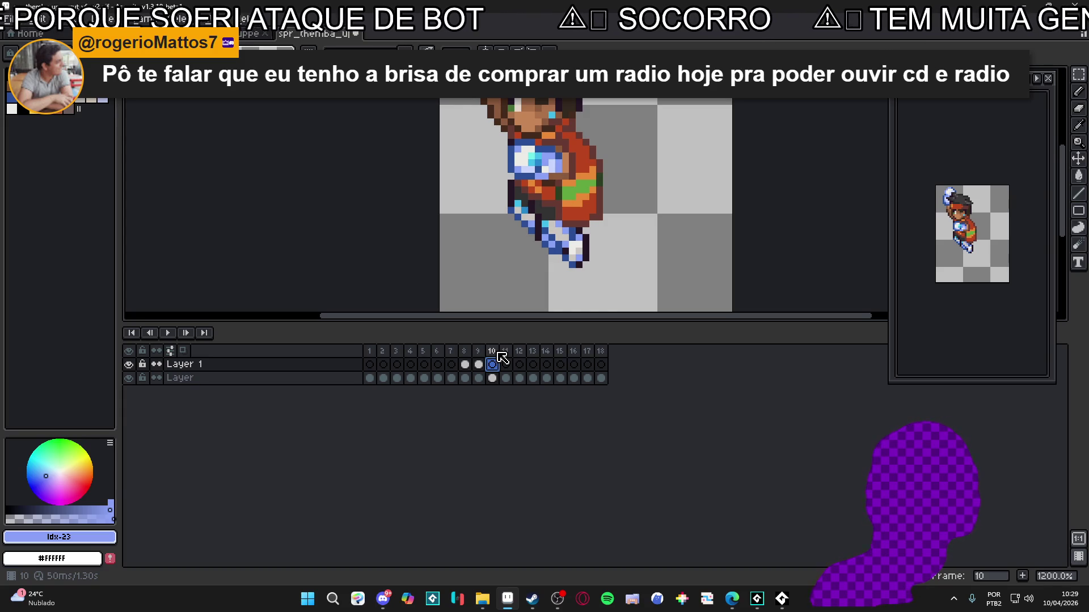
On frame 8, sample brown and pencil brown pixels beside the orb on the bottom layer.
left_click(506, 366)
key("Left")
key("Left")
key("Left")
key("Right")
scroll(569, 214, "up", 1)
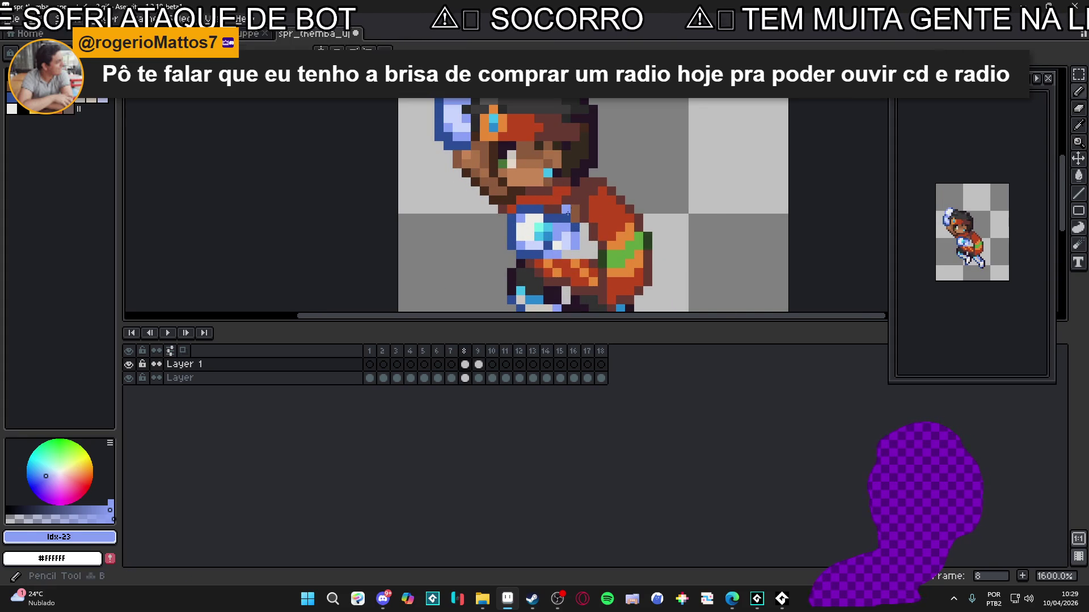
left_click(568, 212, "alt")
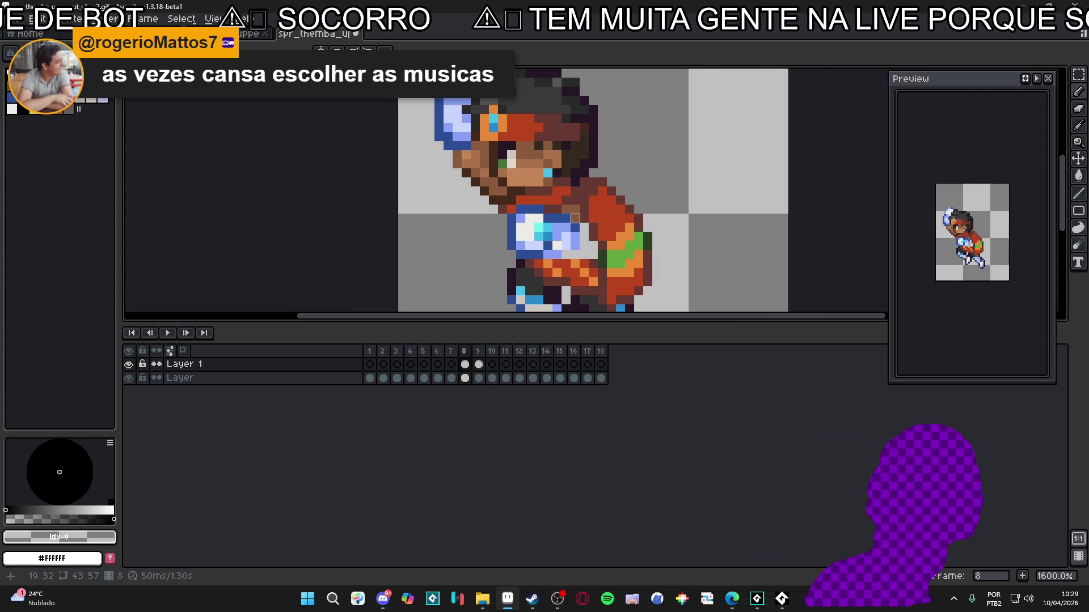
scroll(575, 218, "up", 2)
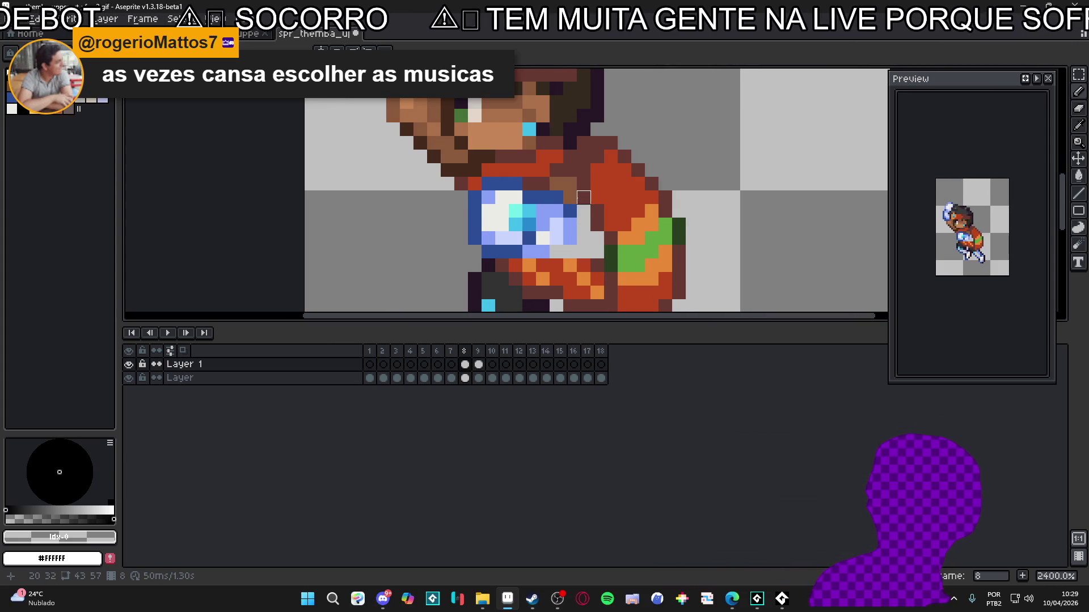
key("Down")
left_click(583, 198, "alt")
mouse_move(583, 211)
left_mouse_down()
mouse_move(582, 252)
mouse_move(556, 252)
mouse_move(597, 250)
left_mouse_up()
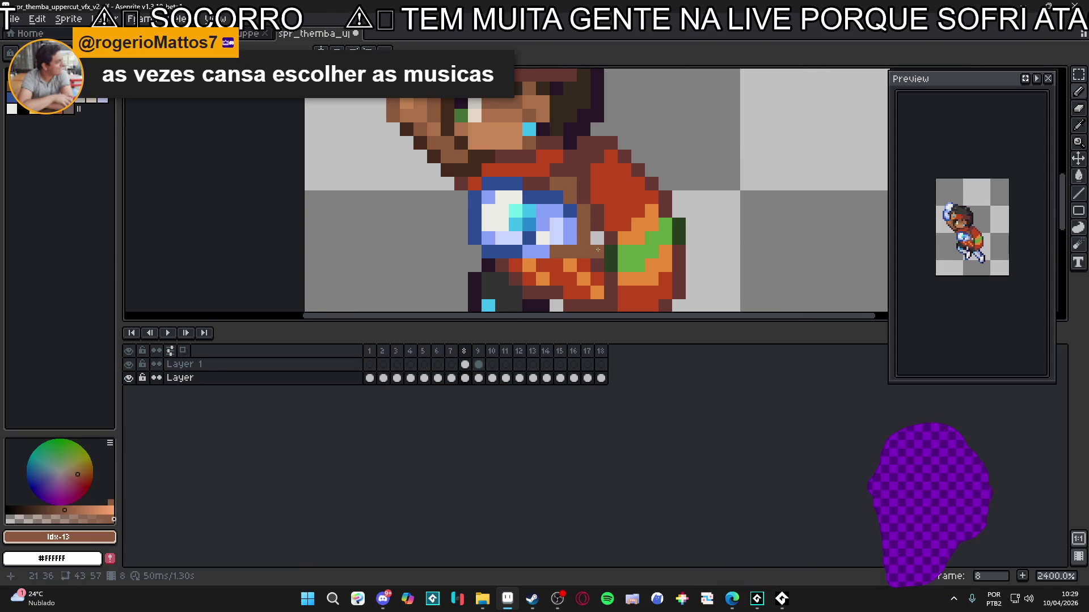
Zoom in and compare frames 8 and 9 to check the patched torso.
scroll(598, 261, "down", 3)
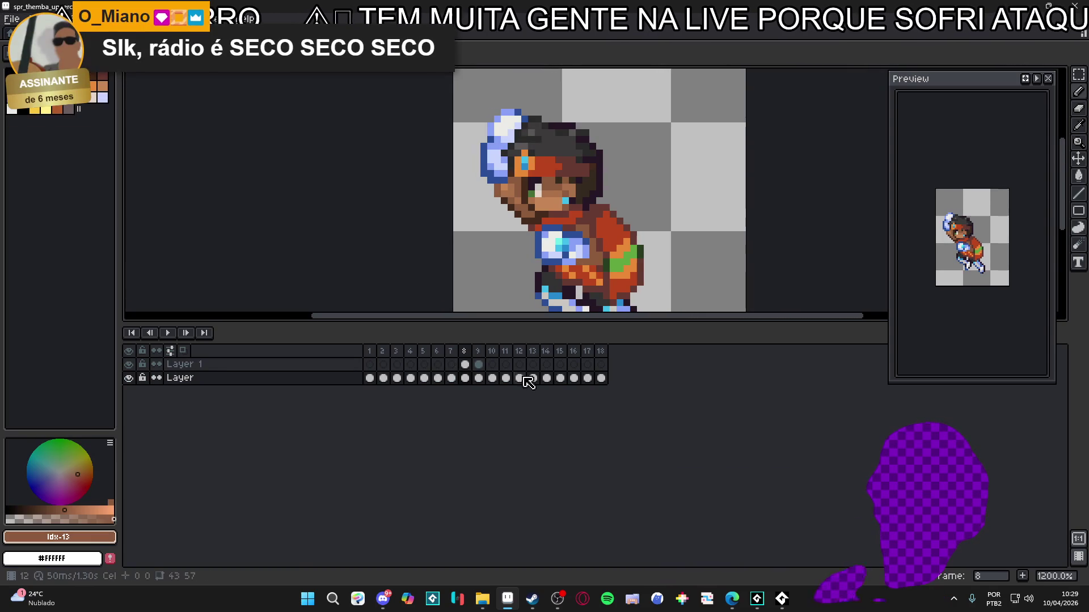
left_click(478, 364)
key("plus")
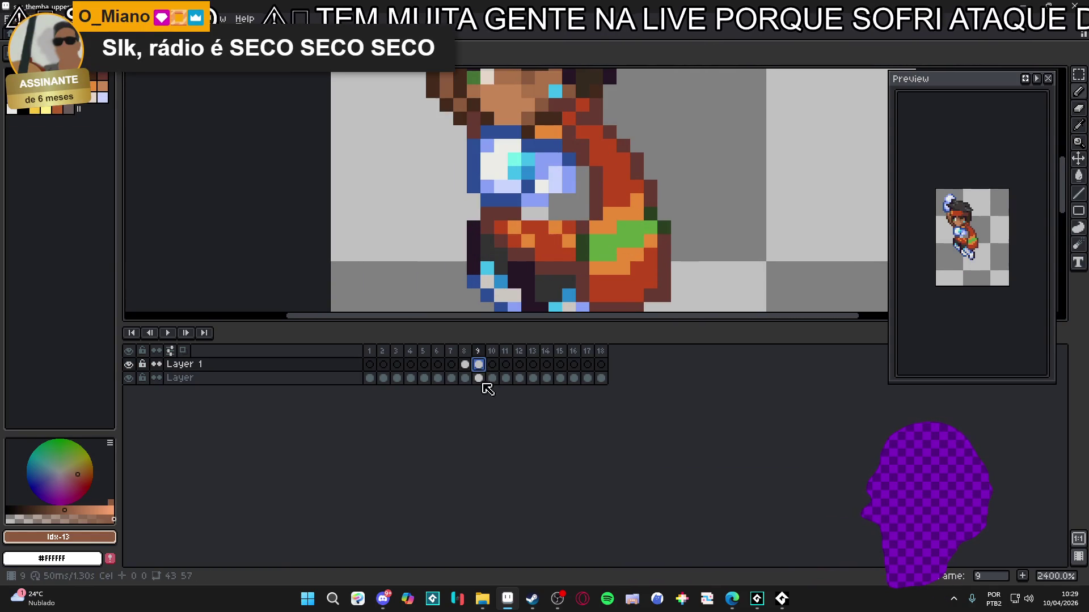
left_click(465, 364)
scroll(574, 258, "down", 2)
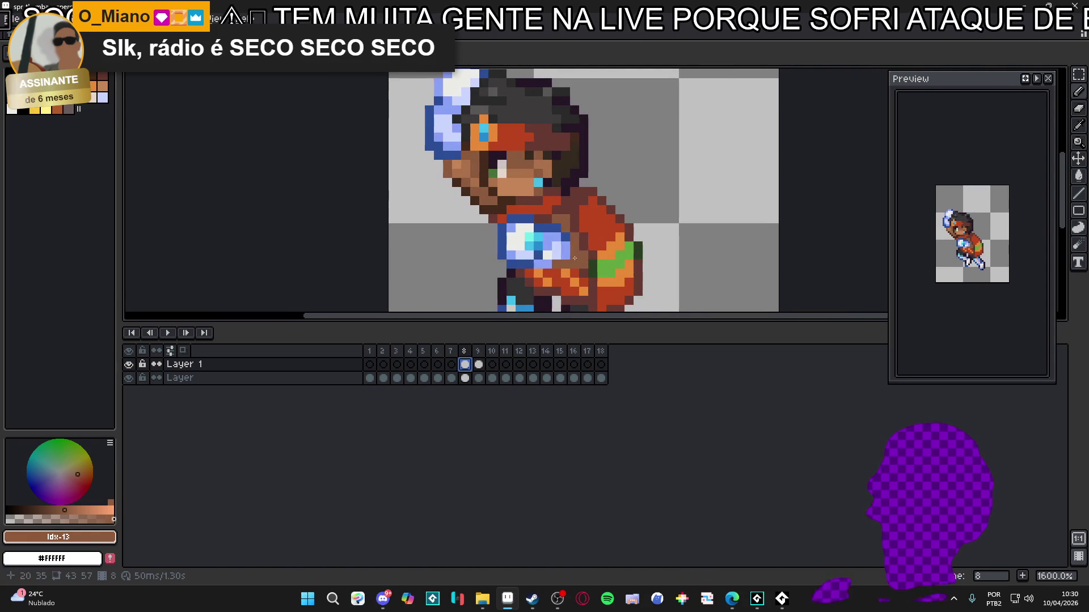
left_click(478, 364)
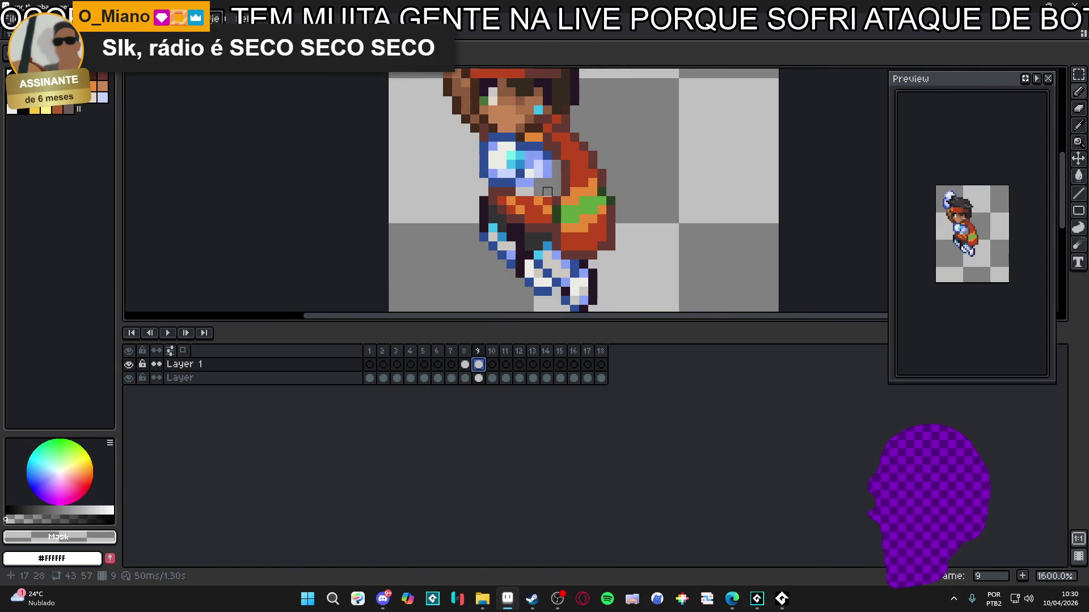
left_click(465, 364)
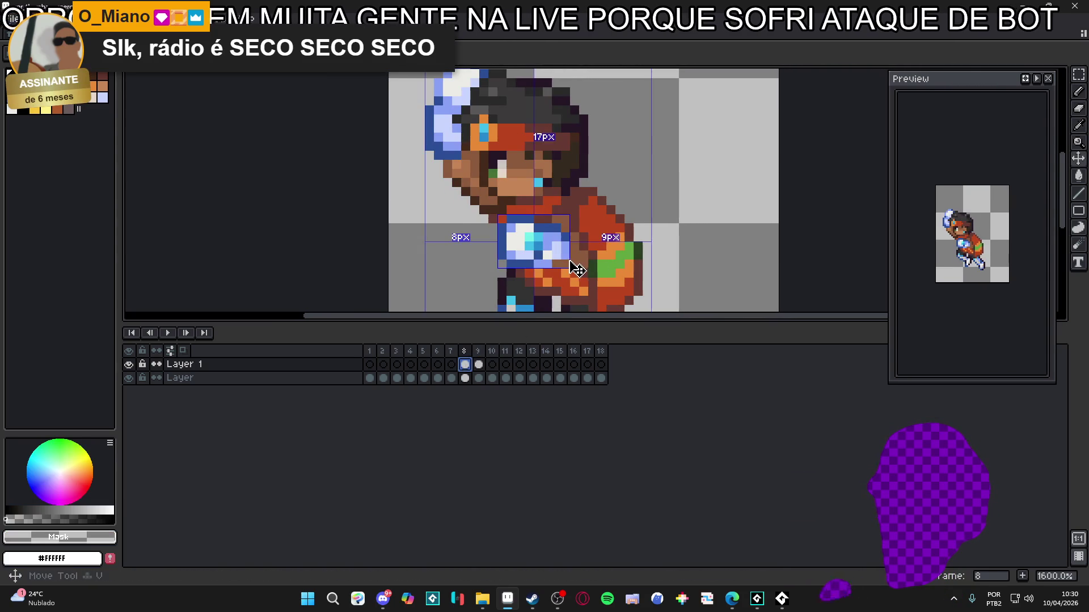
On the bottom layer, pencil brown over the torso gap on frame 9.
left_click(576, 267, "ctrl")
left_click(576, 250, "alt")
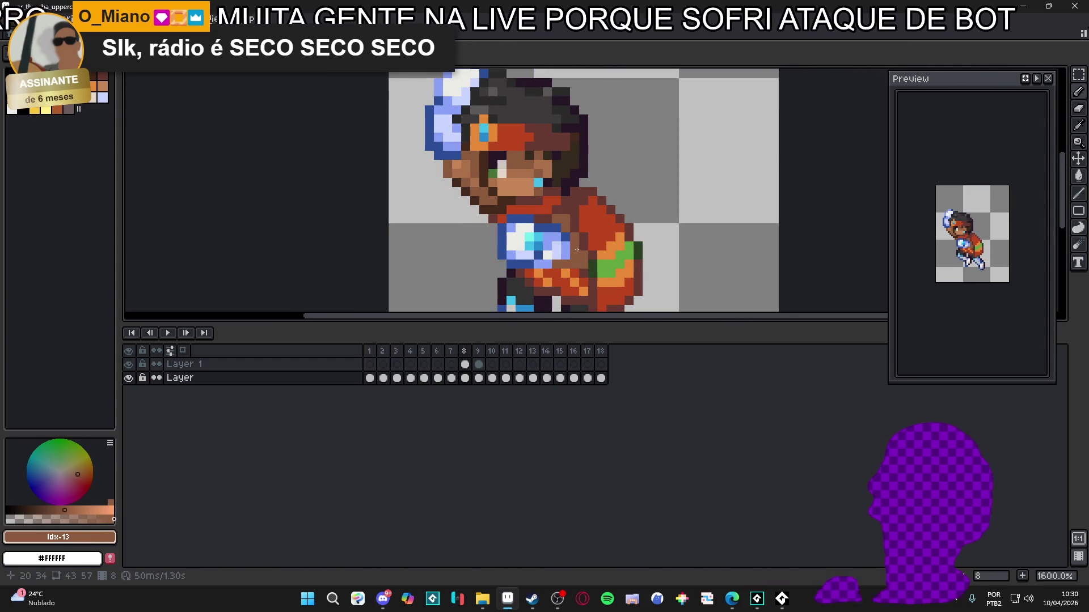
key("period")
mouse_move(545, 198)
left_mouse_down()
mouse_move(564, 182)
mouse_move(547, 190)
mouse_move(565, 218)
left_mouse_up()
Compare neighbouring frames and sample a lighter brown tone from the torso.
key("Right")
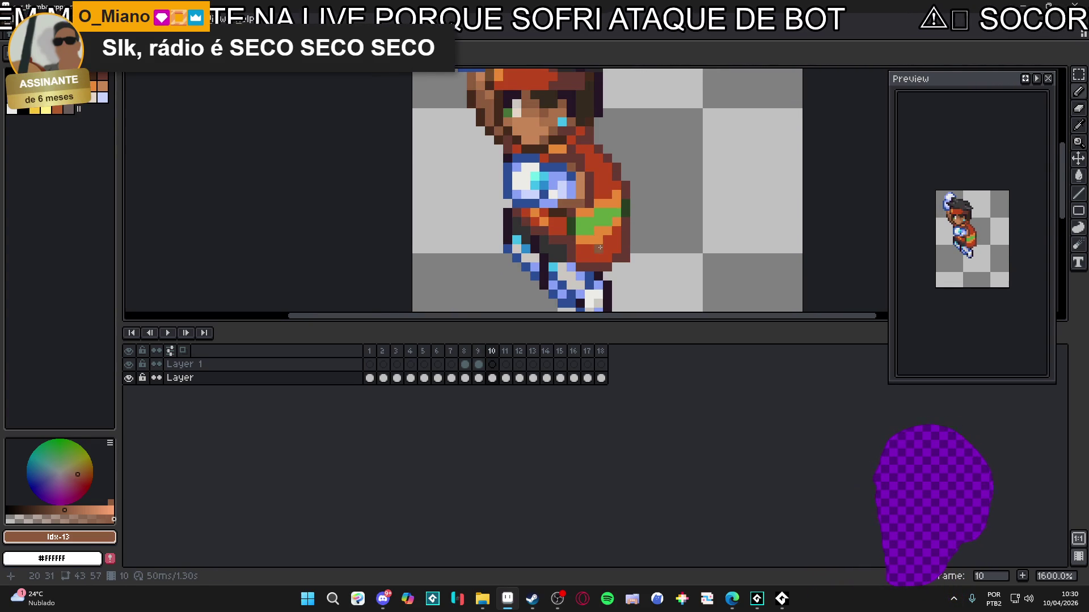
key("Left")
key("Left")
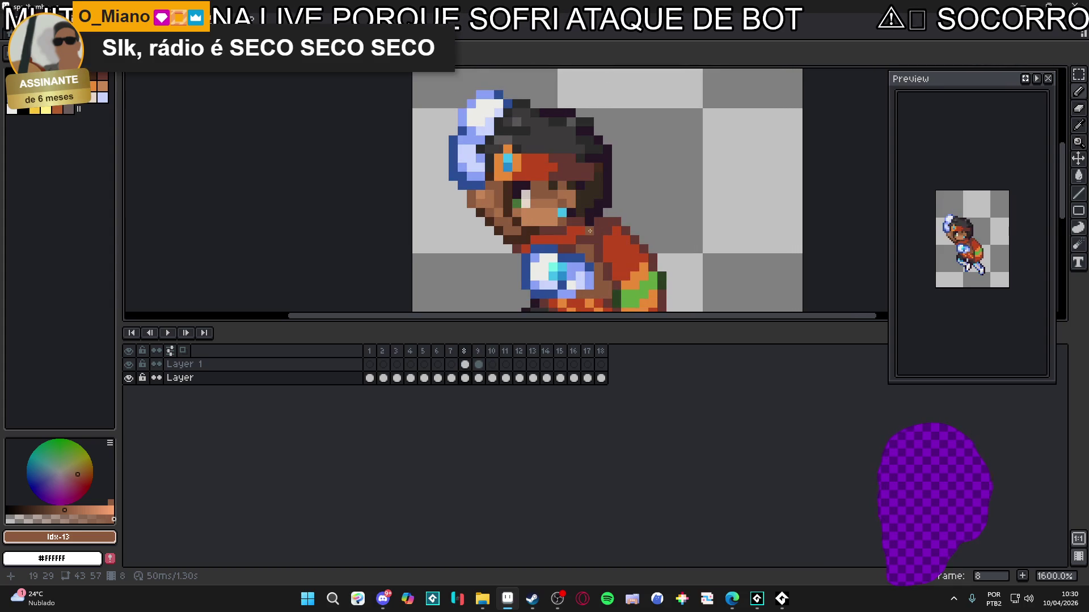
key("Right")
key("Left")
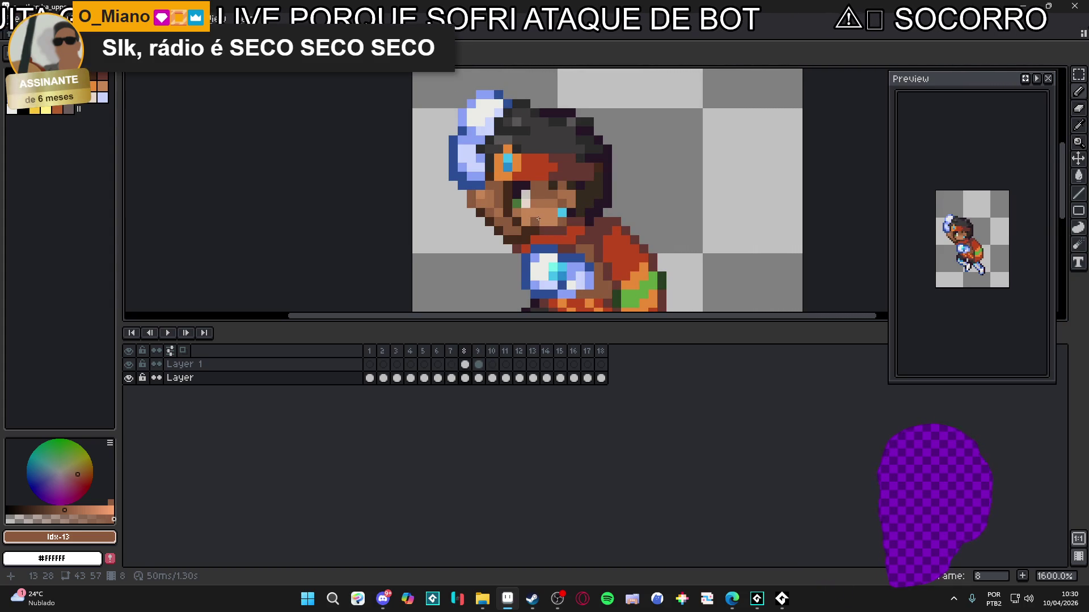
left_click(544, 213, "alt")
key("Right")
key("Left")
key("Right")
key("Left")
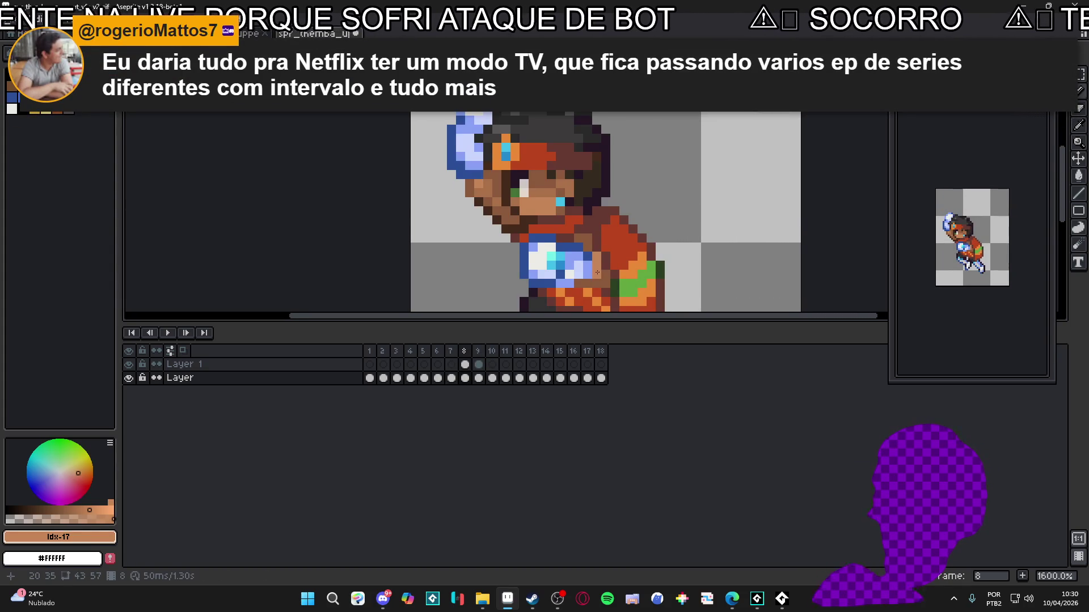
Undo the last torso stroke on frame 9 and repaint it with the lighter brown.
left_click_drag(589, 246, 591, 196)
key("Right")
left_click_drag(571, 120, 579, 170)
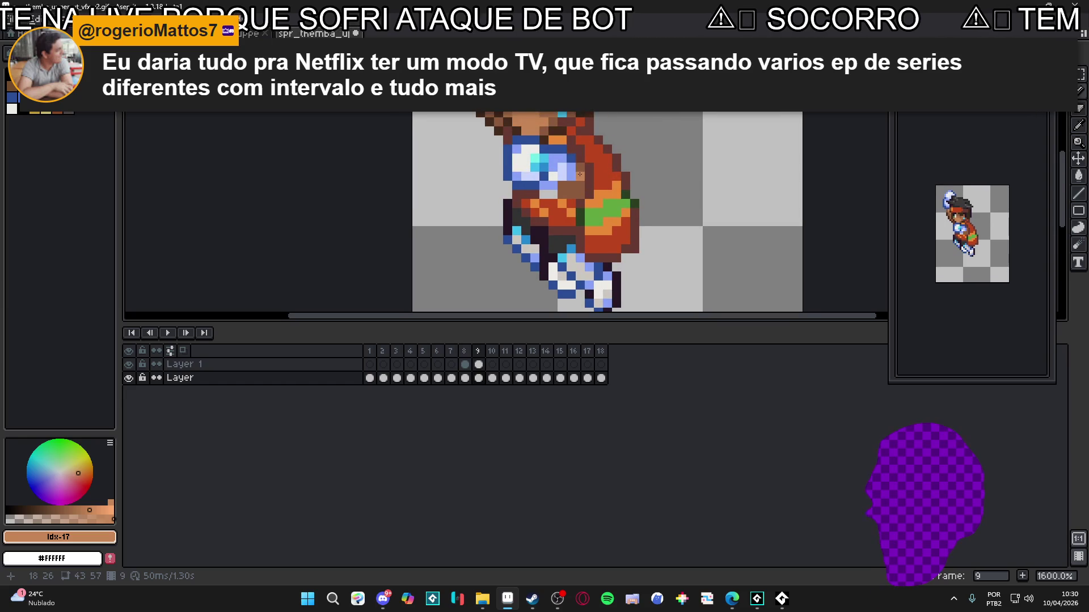
key("ctrl+z")
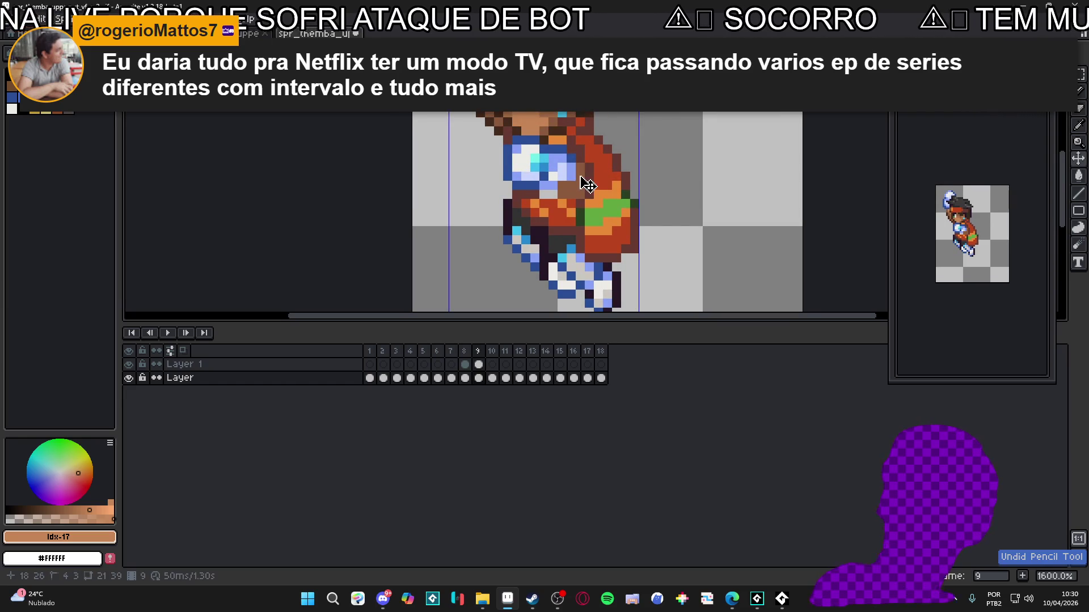
left_click_drag(577, 170, 583, 179)
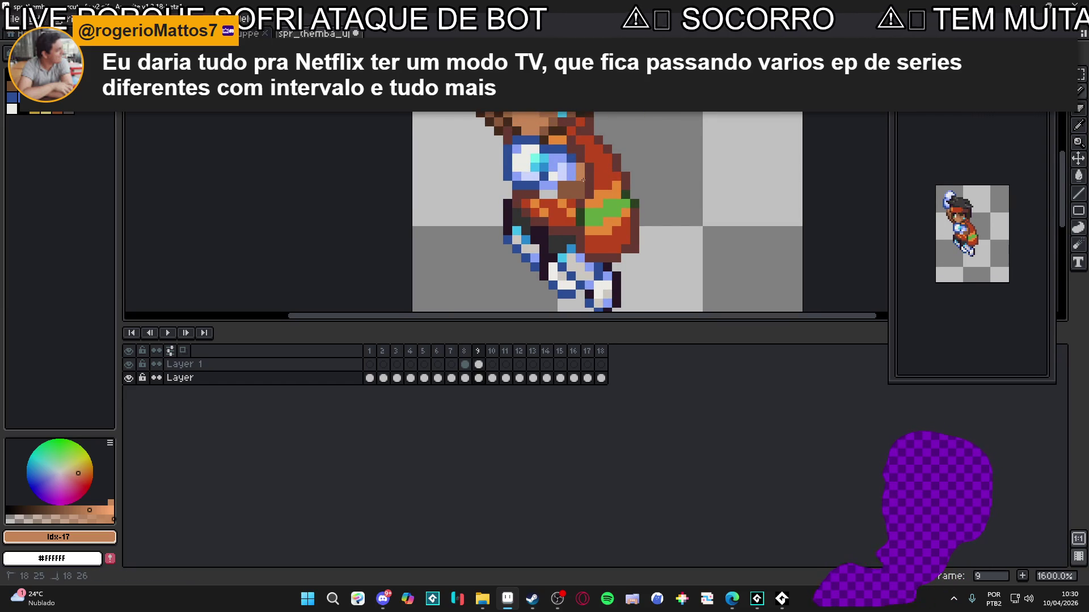
key("Right")
key("Right")
key("Right")
key("Right")
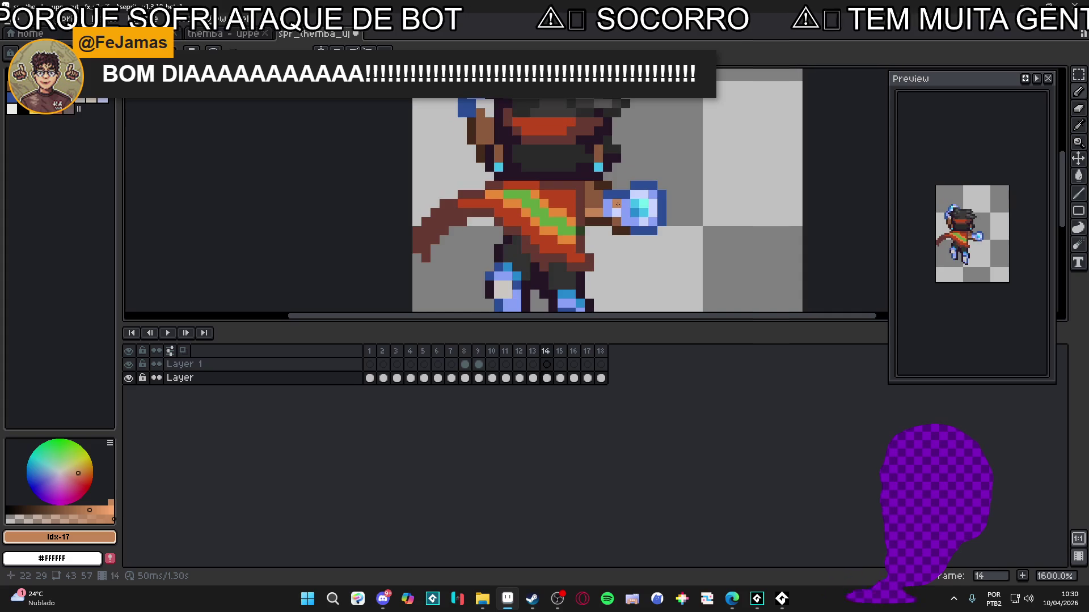
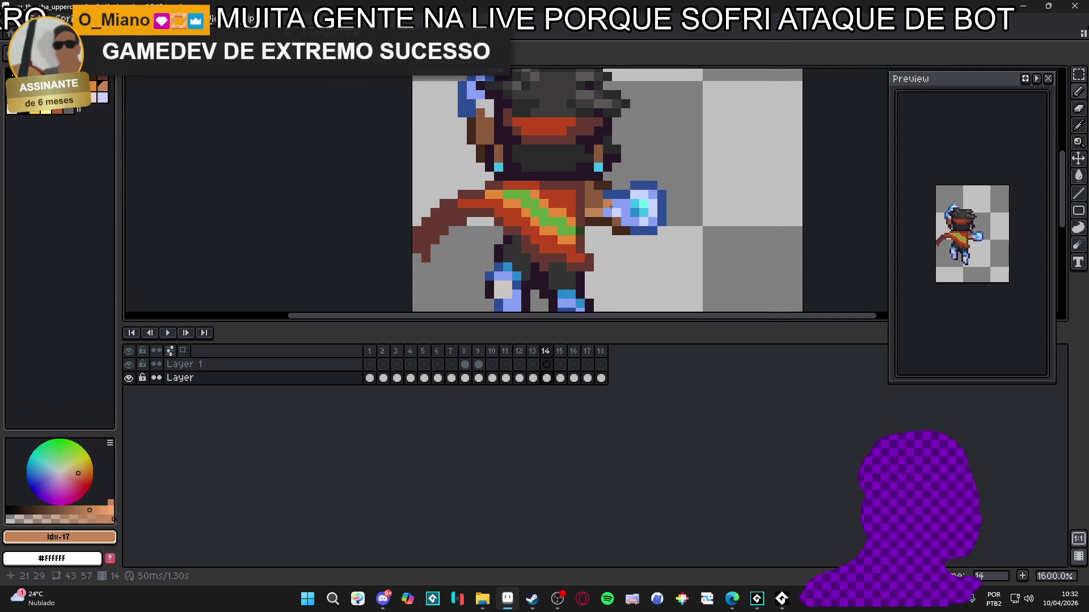
Play the uppercut animation and step through frames 12 to 18 to review the poses.
scroll(611, 207, "down", 1)
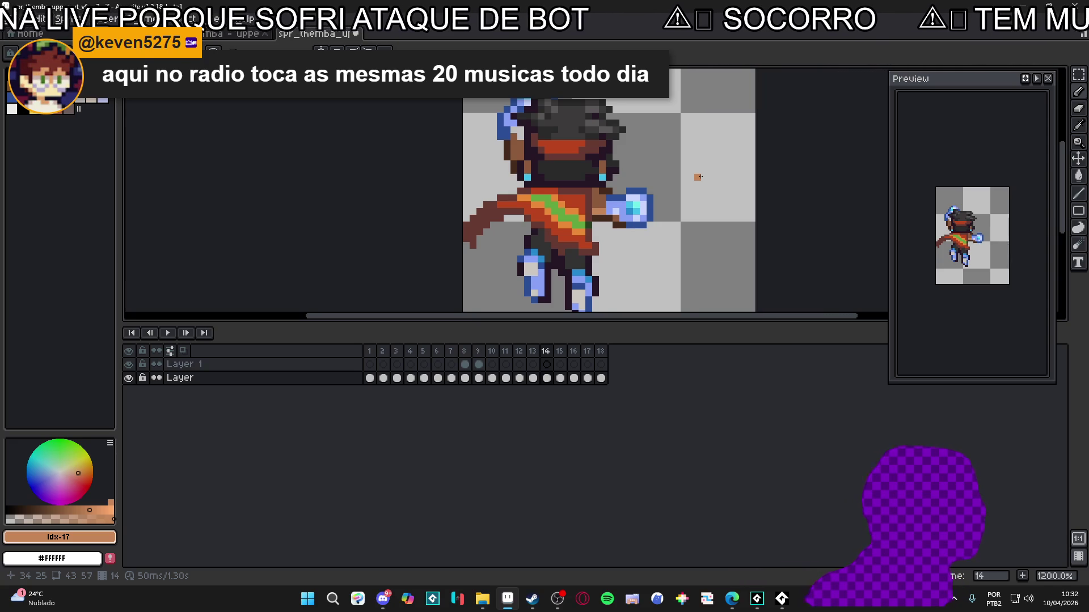
scroll(553, 259, "down", 3)
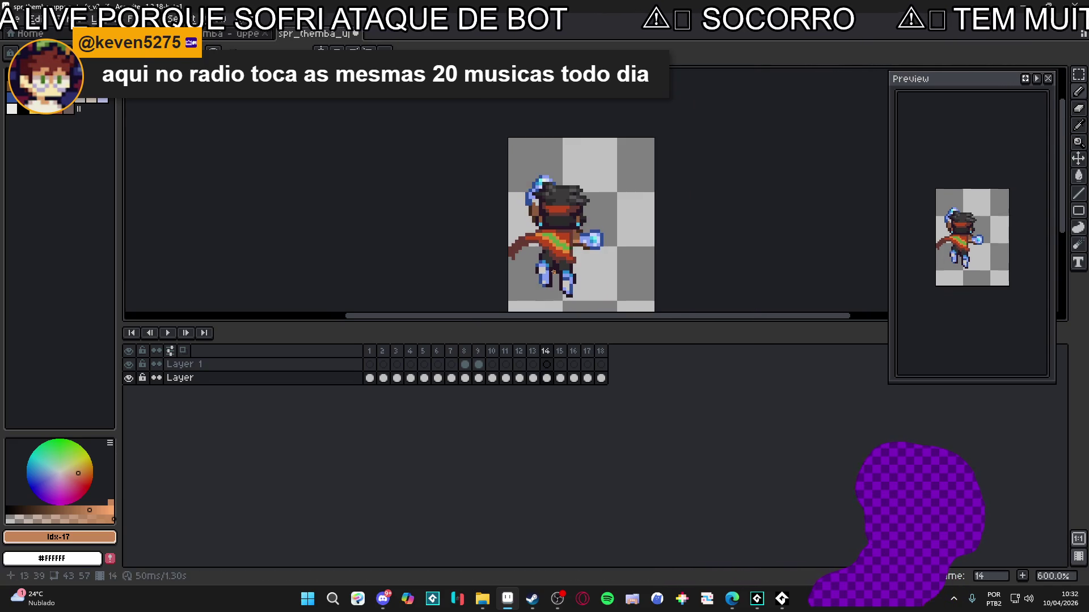
left_click(1038, 79)
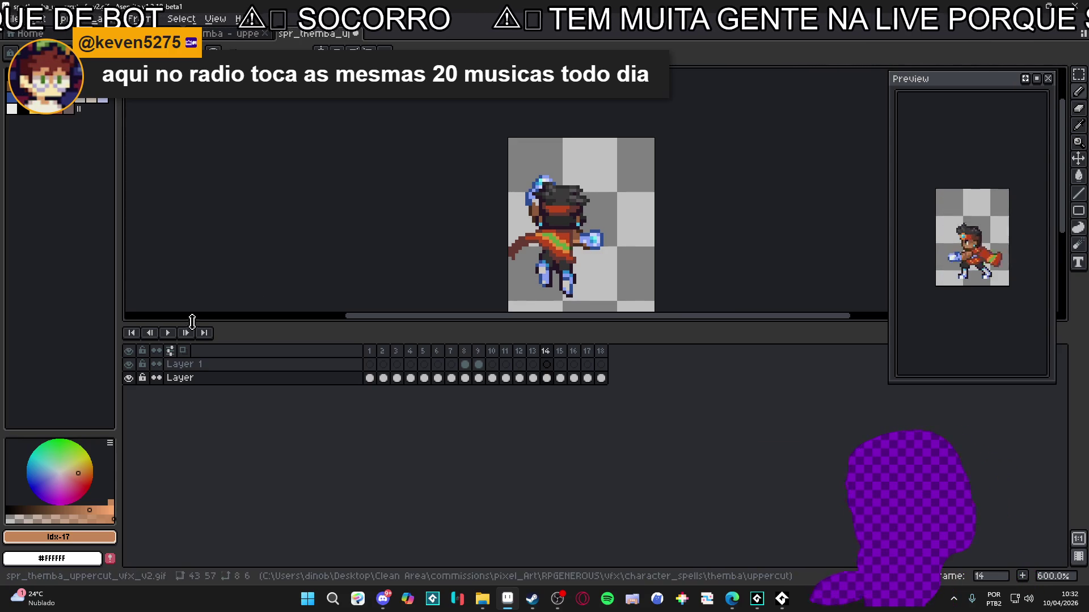
left_click(1036, 78)
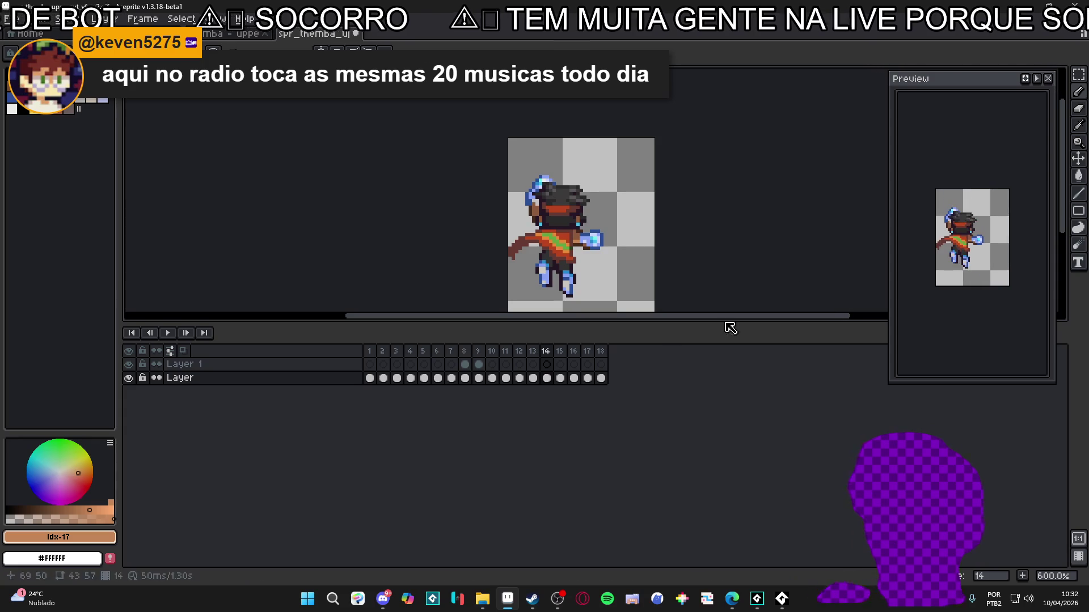
left_click(464, 360)
key("Right")
key("Right")
key("Right")
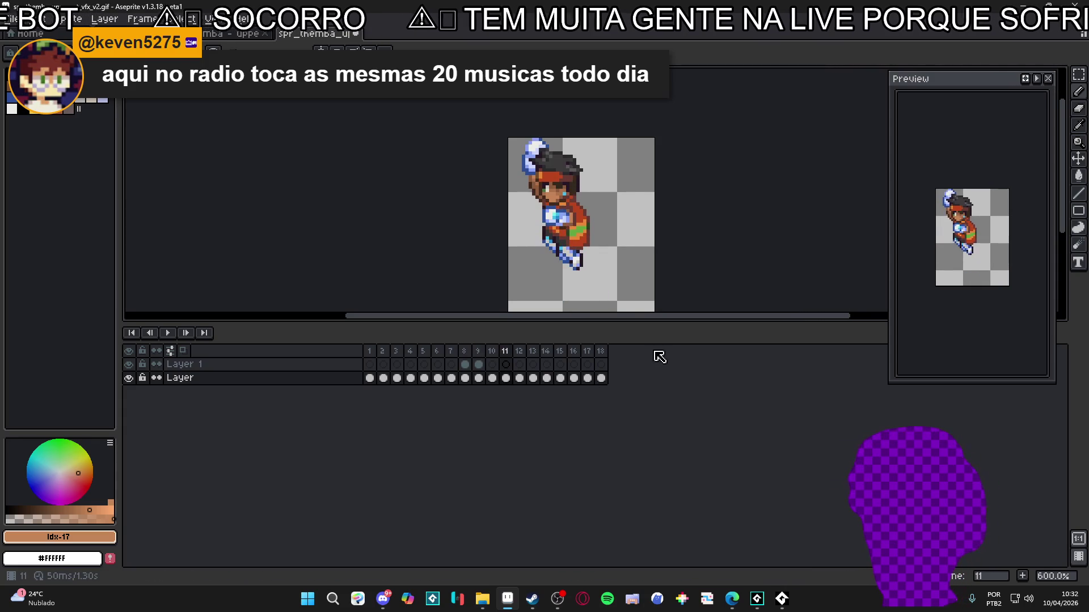
key("Right")
key("Right")
key("Right")
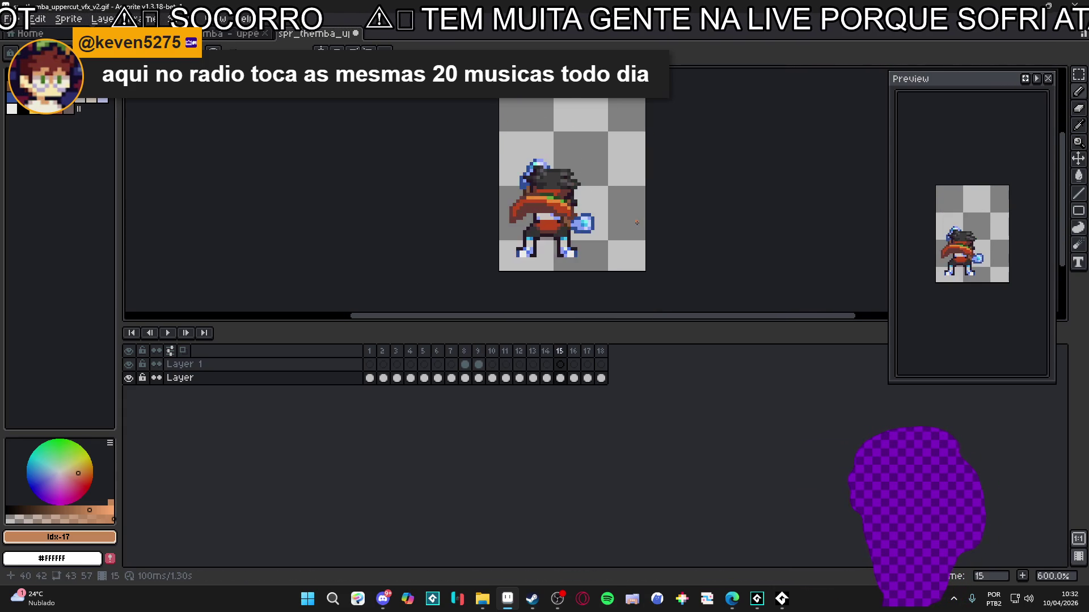
key("Right")
key("Right")
key("Right")
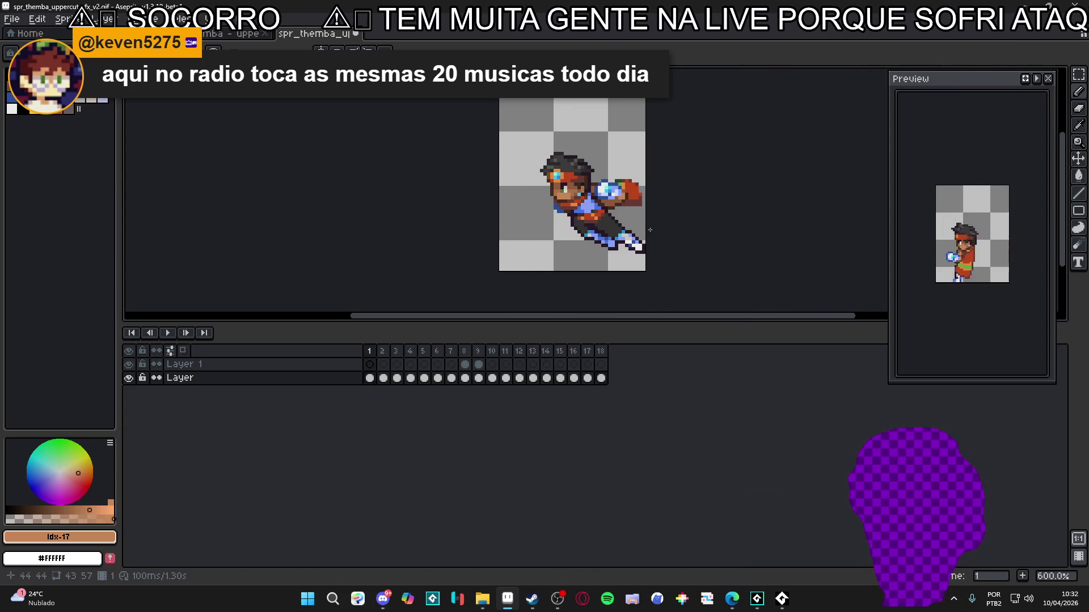
key("Left")
key("Return")
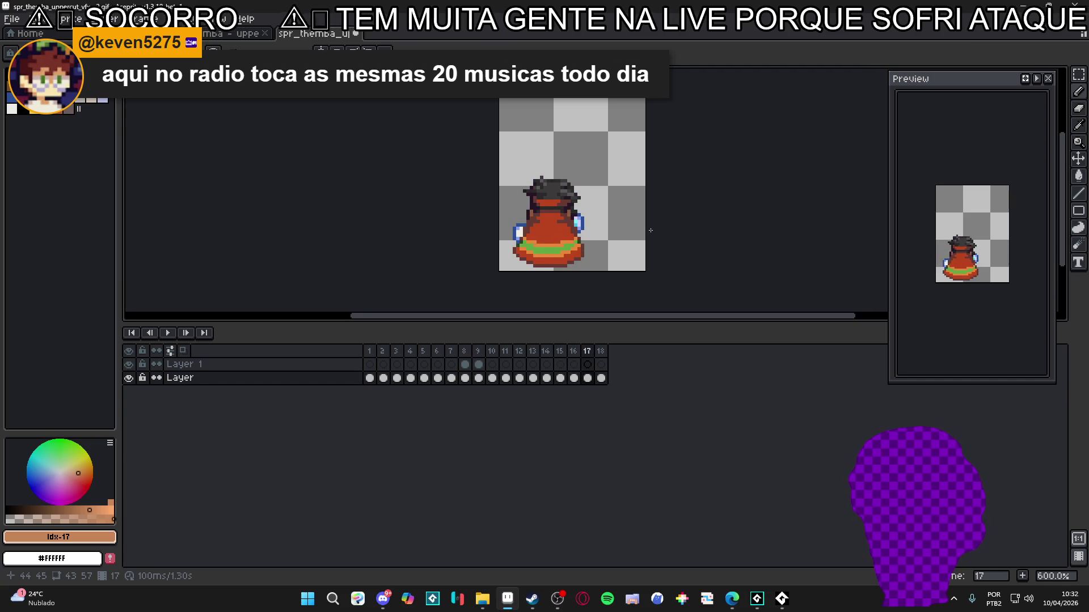
key("Return")
key("Return")
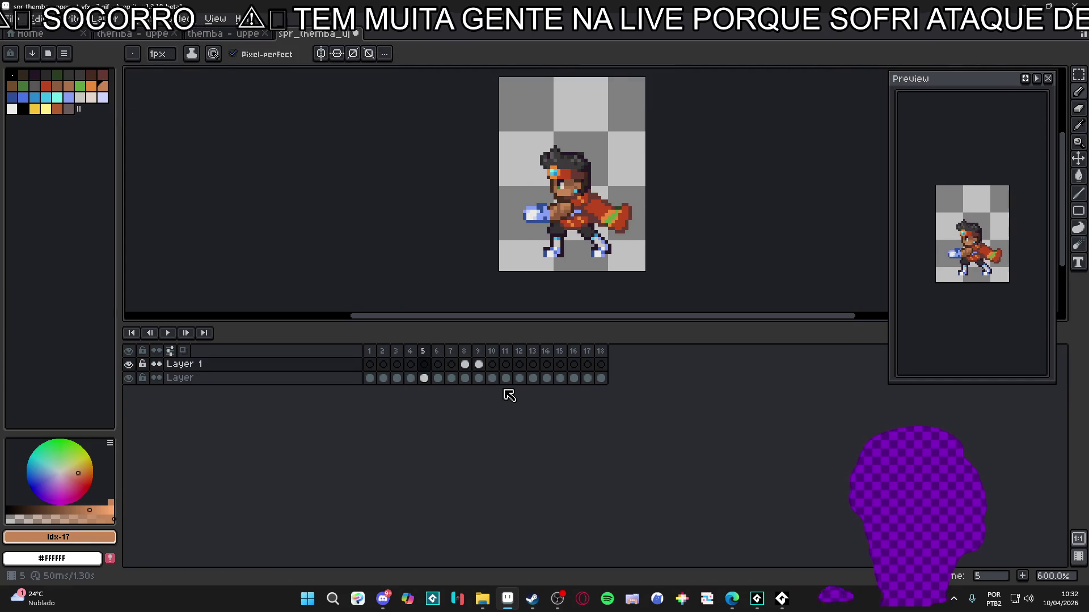
key("Return")
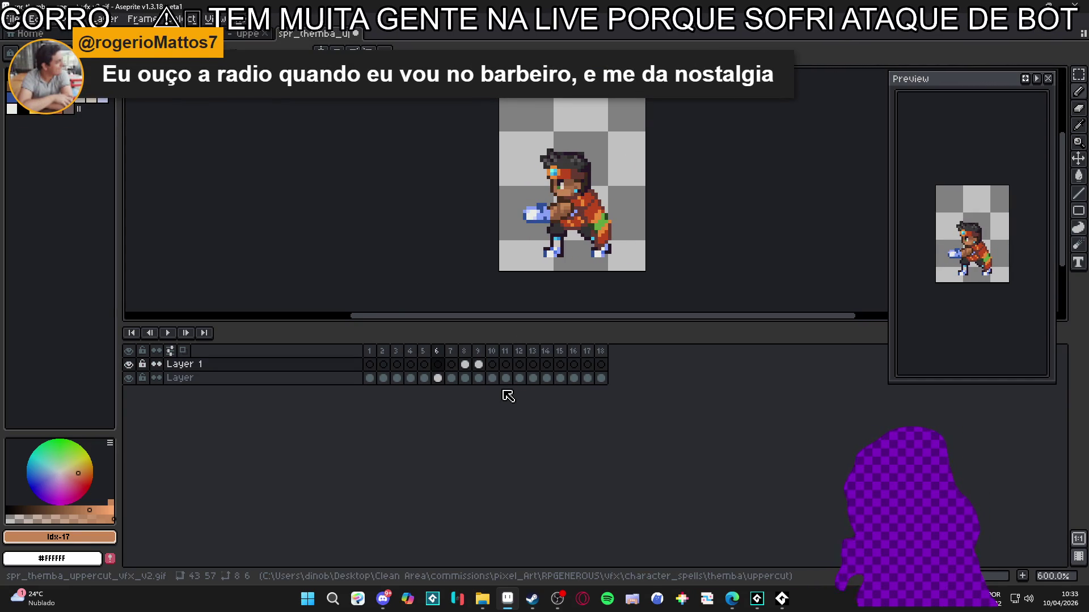
key("Right")
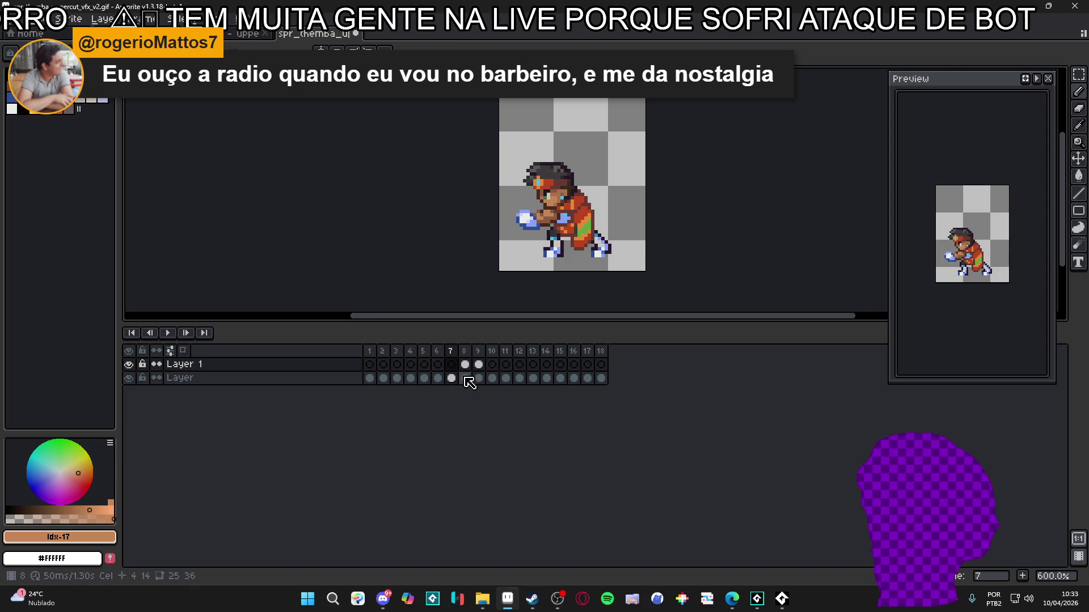
On frame 8, toggle Layer 1's effect off and on, then add a new Layer 2 on top.
left_click(466, 365)
left_click(130, 368)
left_click(130, 367)
key("shift+n")
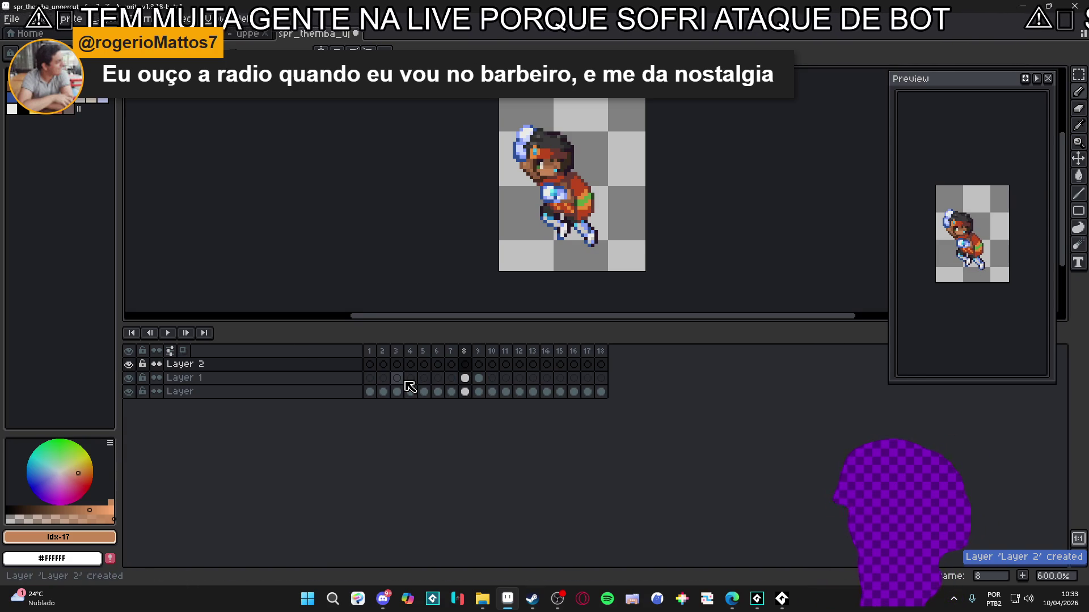
On Layer 2 frame 7, draw a skin-coloured ground line under the character's feet.
left_click(451, 364)
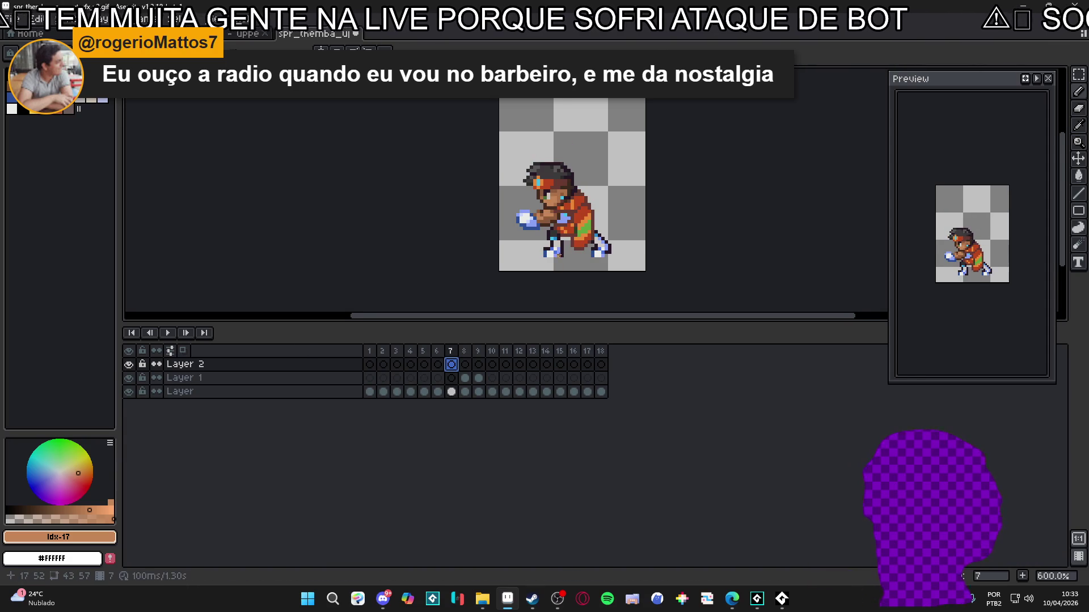
scroll(559, 255, "up", 3)
left_click_drag(571, 257, 621, 256)
left_click_drag(523, 255, 501, 256)
left_click(659, 255)
left_click_drag(658, 256, 681, 255)
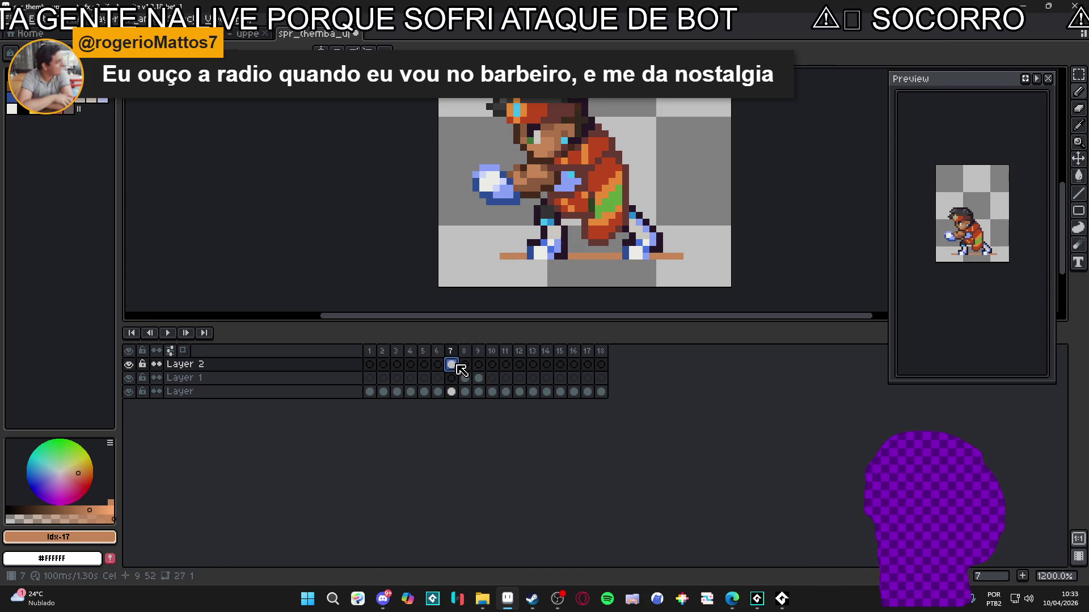
Link Layer 2's cels across frames 7–18 so the ground line shows throughout.
left_click_drag(457, 366, 603, 373)
right_click(602, 366)
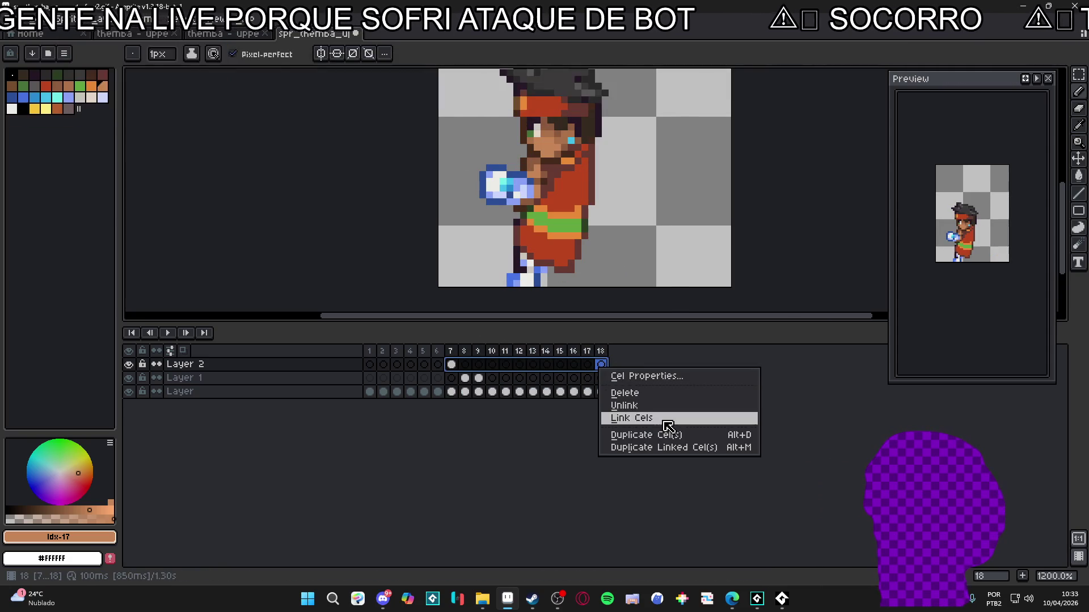
left_click(630, 415)
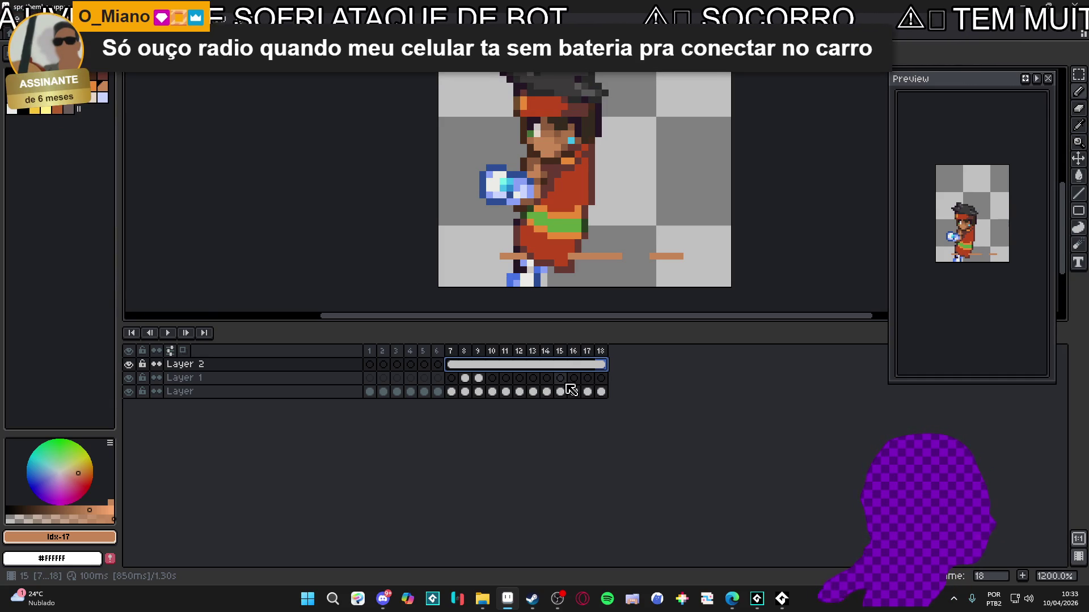
left_click(601, 378)
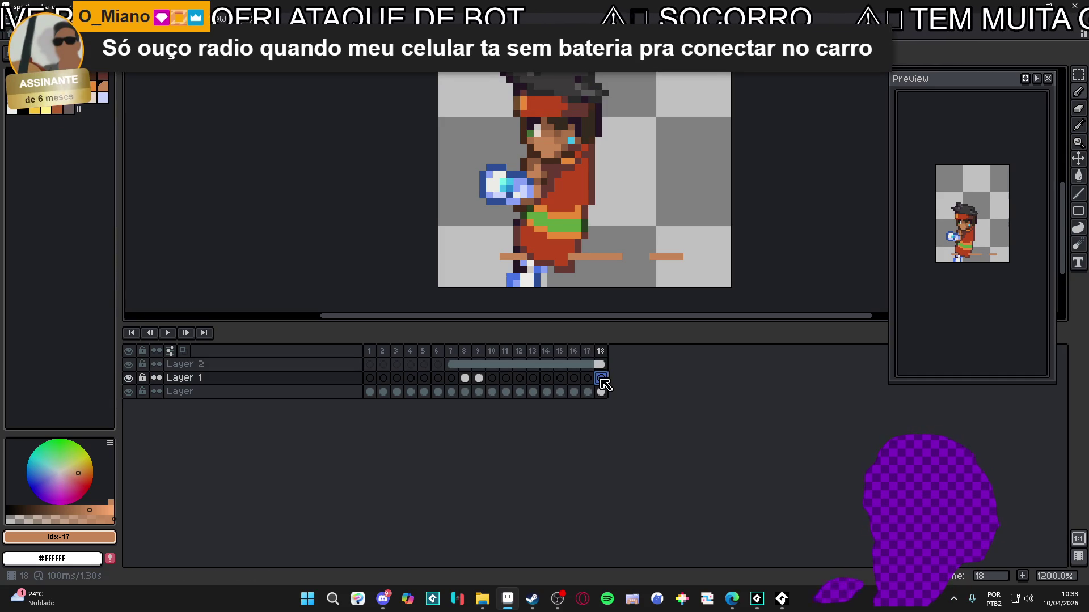
Move the character layer up about 3 pixels in frame 18 and play to check.
key("alt+Down")
scroll(569, 249, "down", 2)
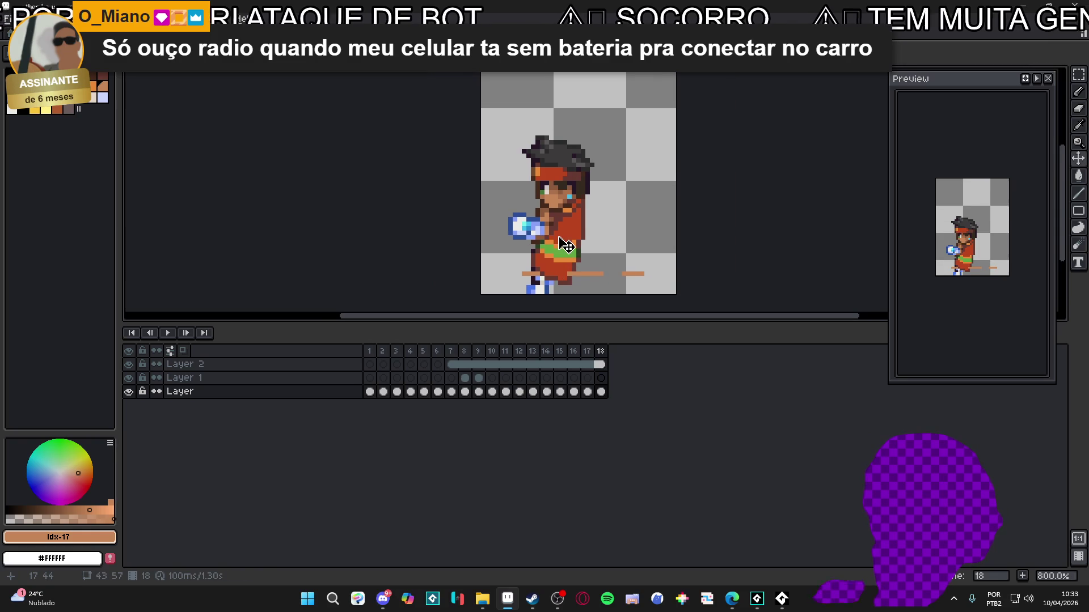
left_click_drag(558, 230, 558, 215)
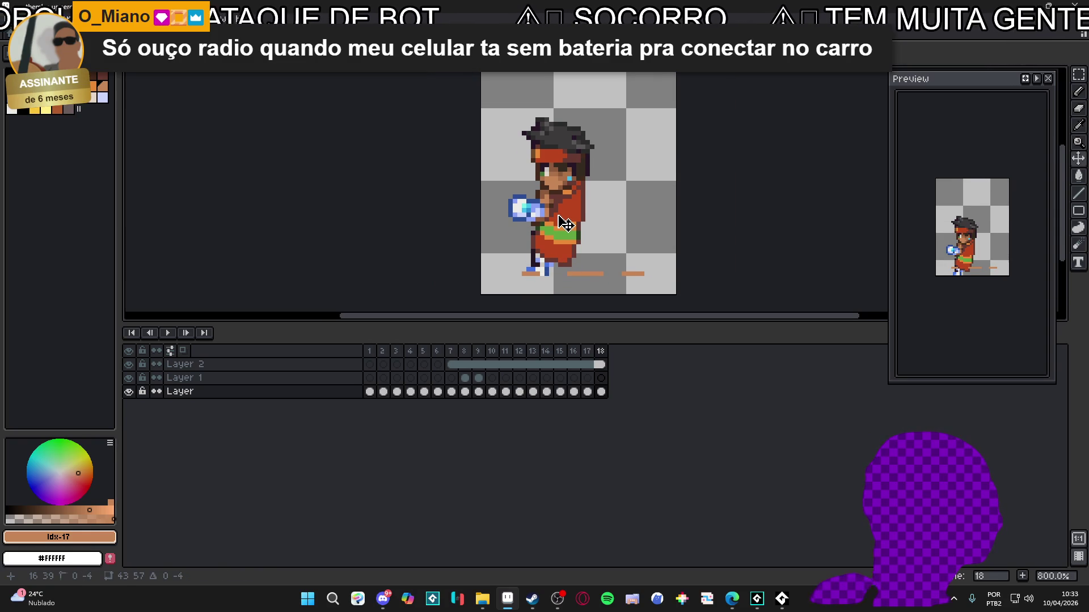
left_click(167, 333)
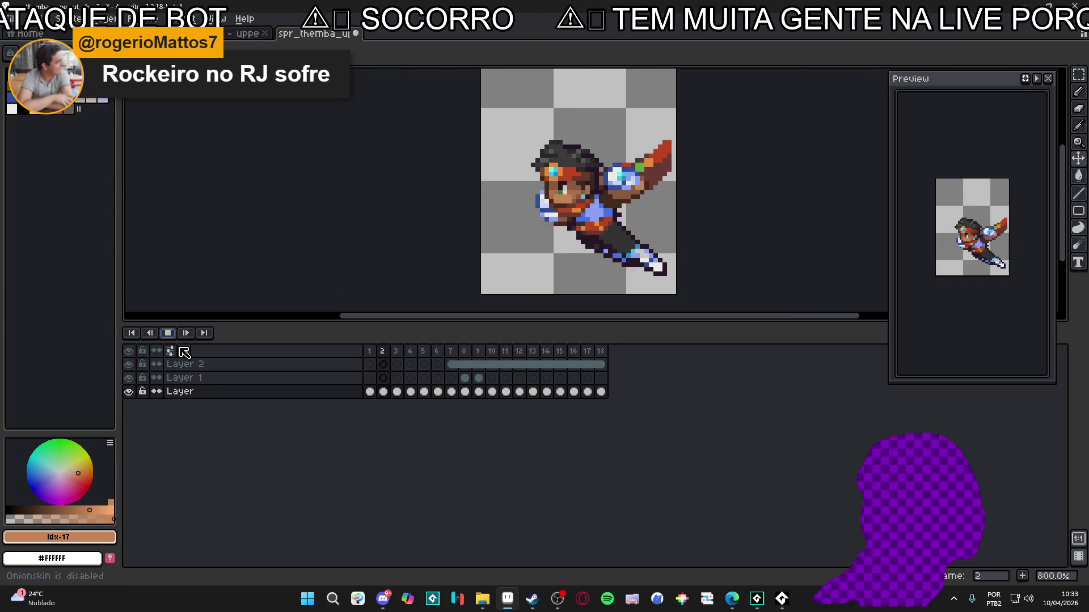
left_click(167, 333)
Hide the Layer 2 ground line, save spr_themba_uppercut_vfx_v2.gif, and return to GameMaker.
left_click(129, 365)
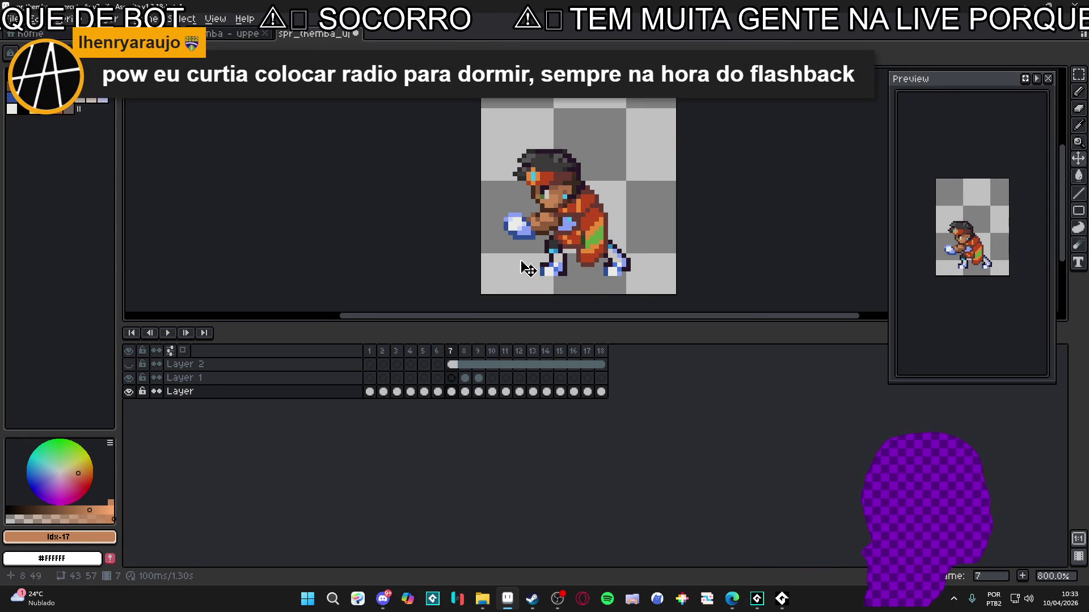
scroll(529, 269, "down", 2)
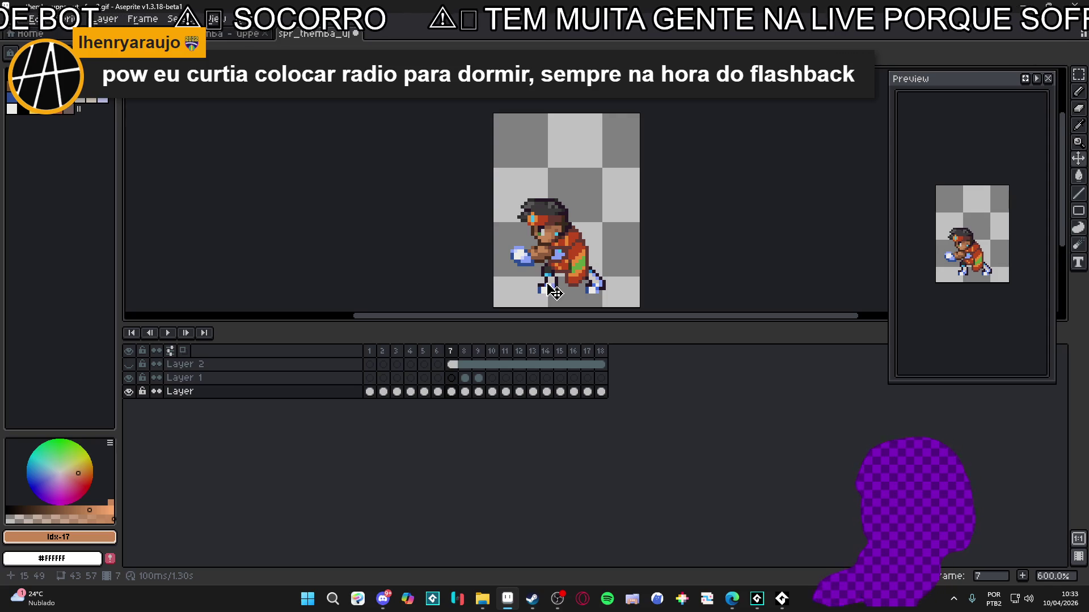
key("ctrl+s")
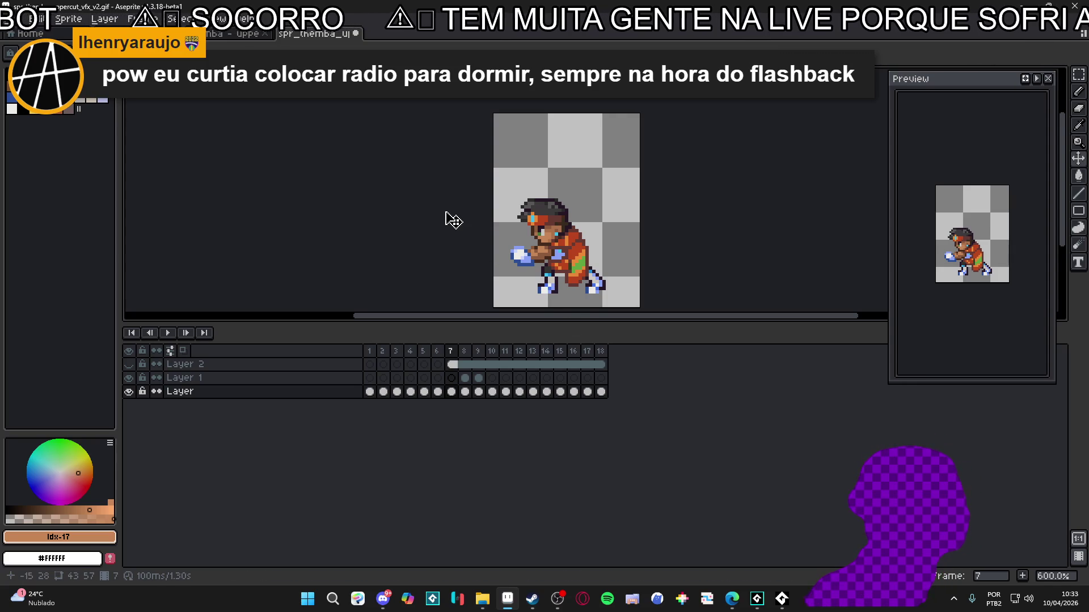
key("alt+Tab")
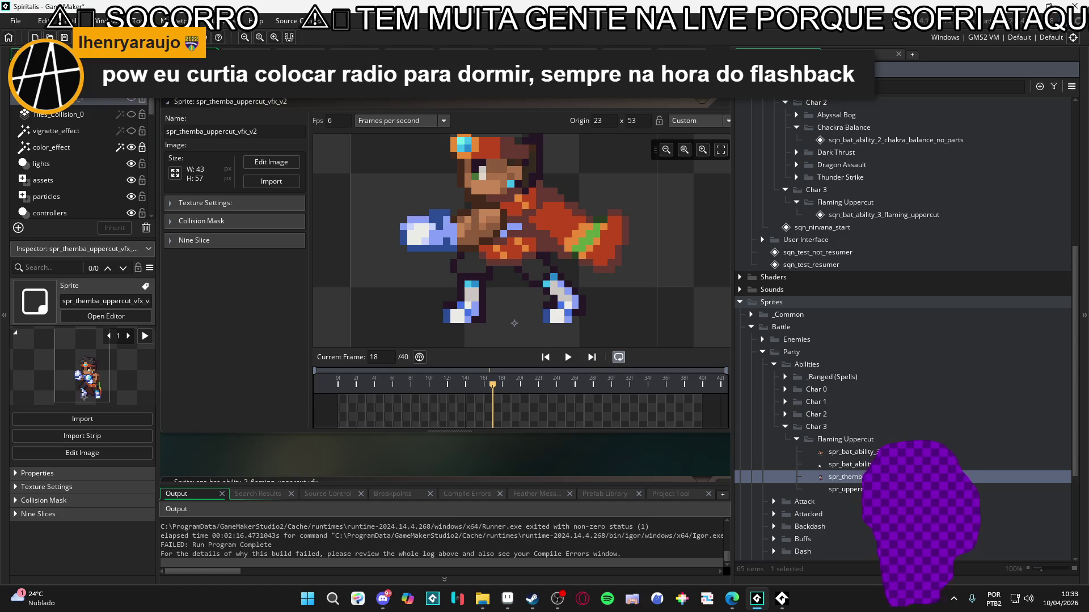
Replace spr_themba_uppercut_vfx_v2 by deleting it and importing the updated gif.
key("Delete")
left_click(573, 319)
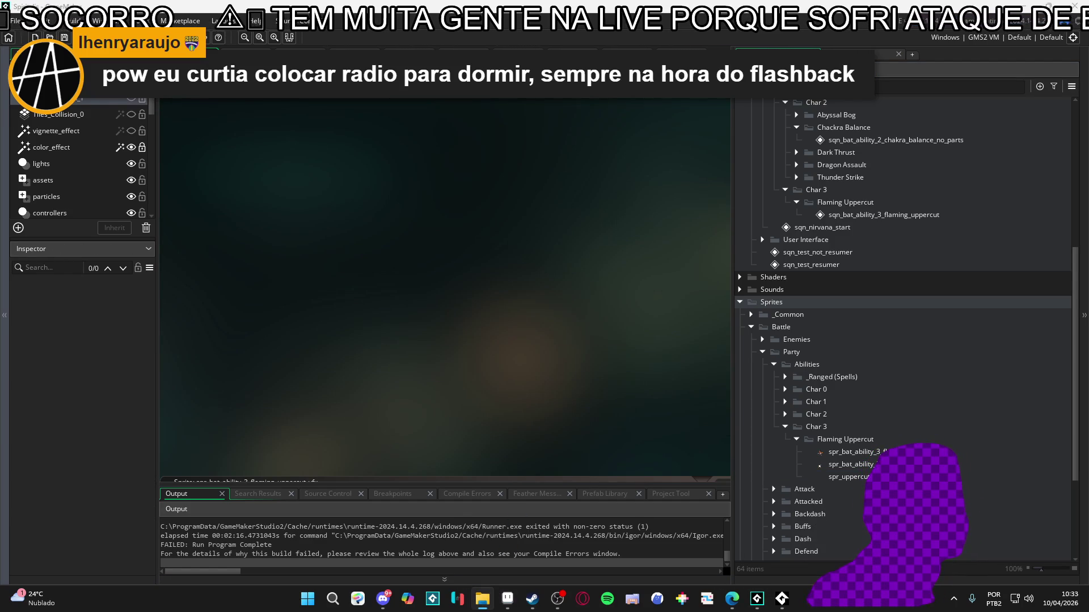
mouse_move(872, 345)
left_mouse_down()
mouse_move(899, 345)
mouse_move(892, 372)
mouse_move(822, 394)
mouse_move(853, 450)
left_mouse_up()
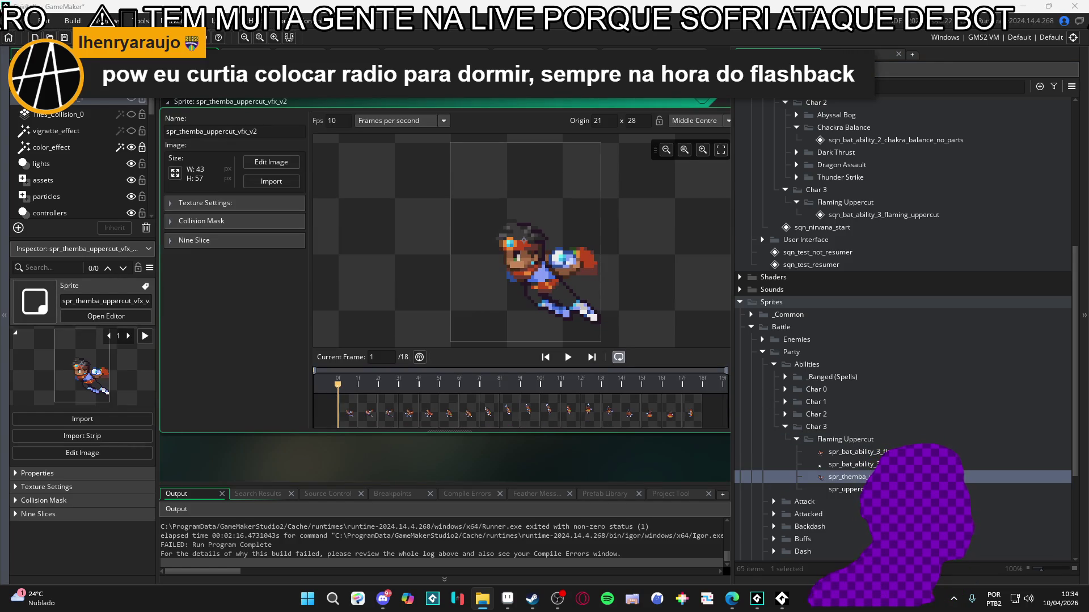
Set the sprite's custom origin under the character's feet at 21, 53.
key("Right")
key("Right")
key("Right")
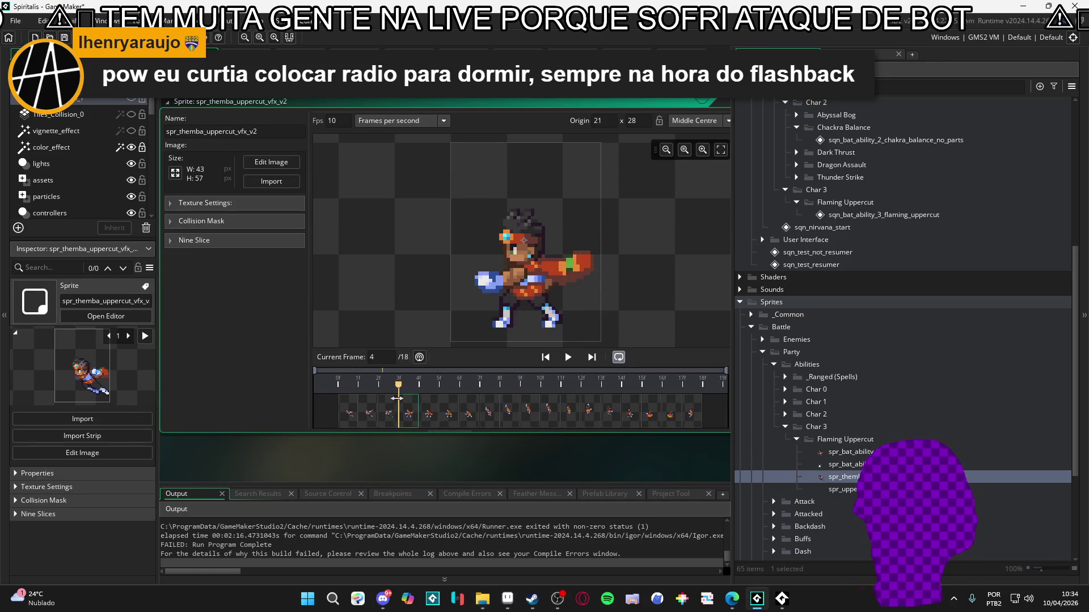
key("Left")
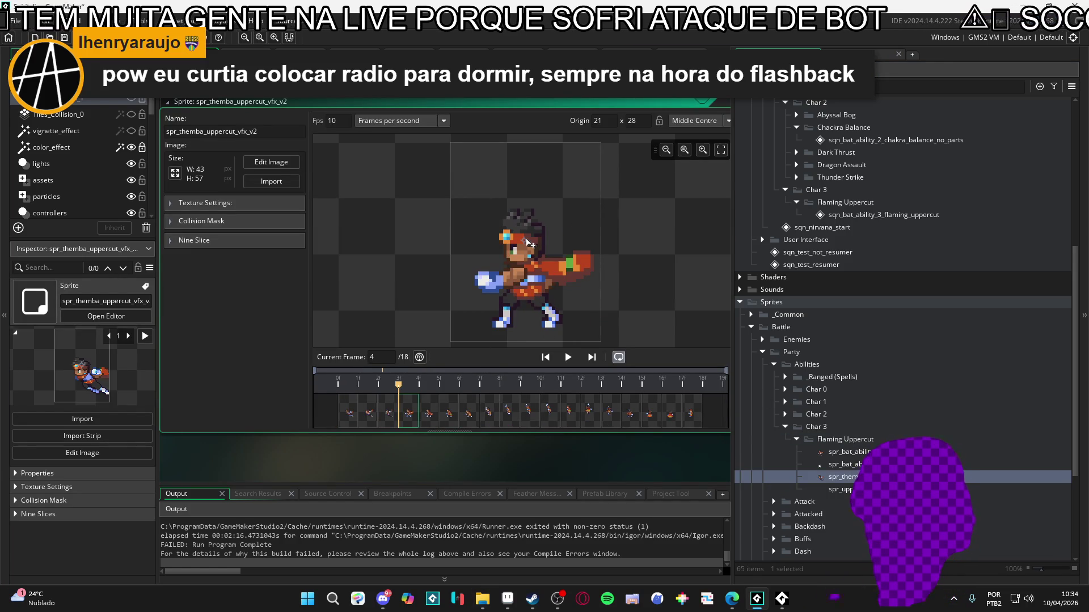
left_click(516, 304)
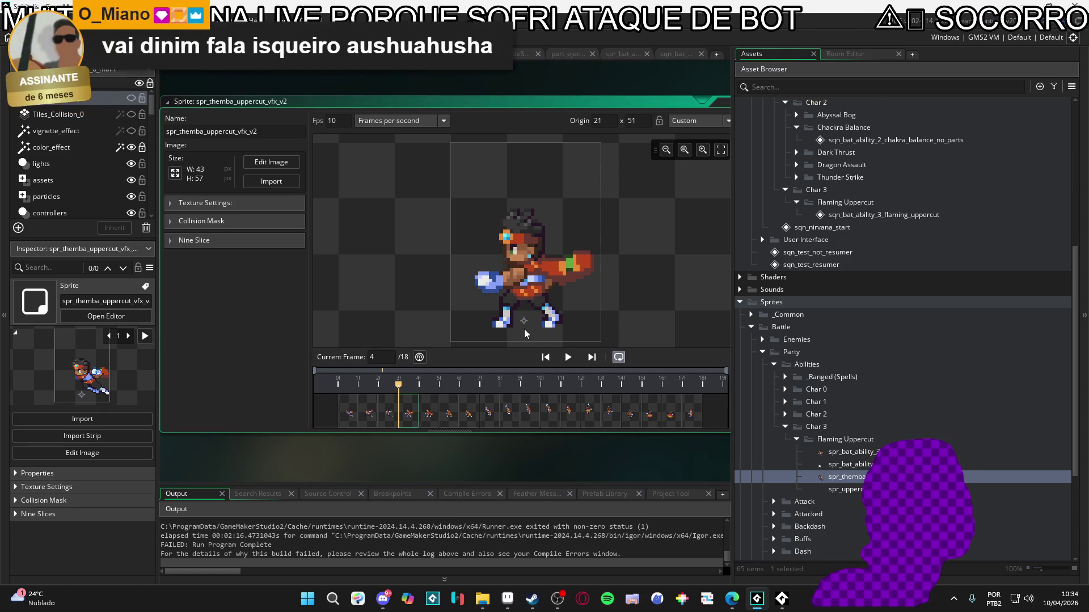
scroll(526, 339, "up", 5)
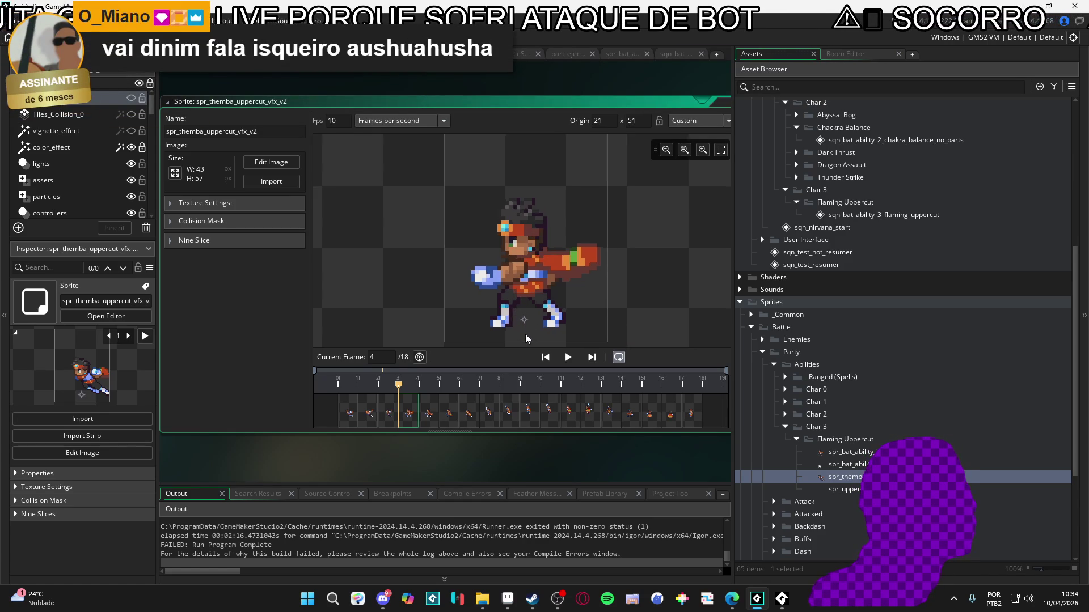
left_click(491, 320)
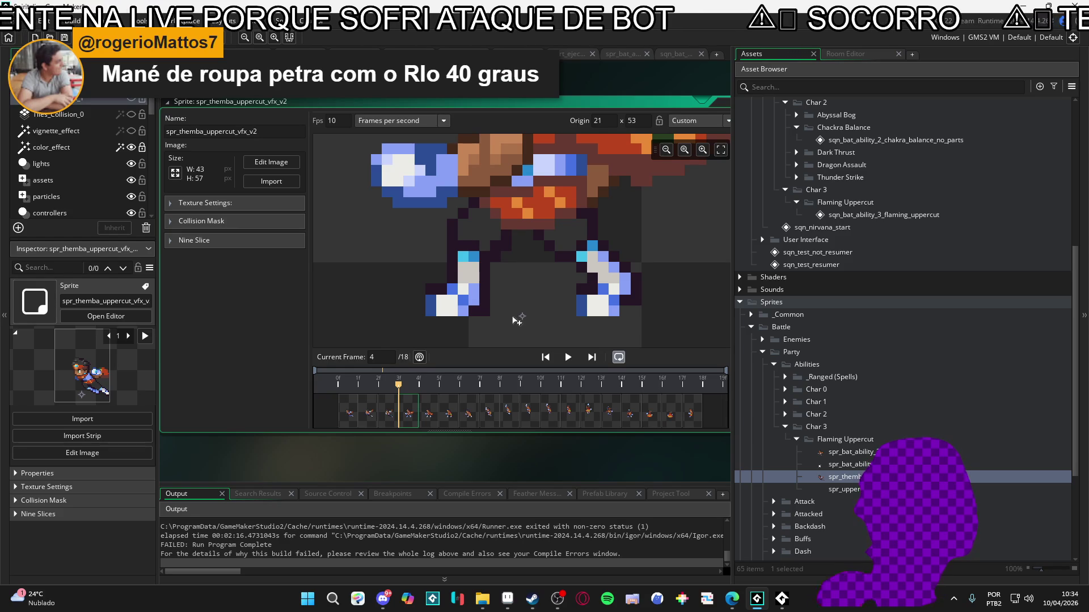
scroll(514, 322, "down", 3)
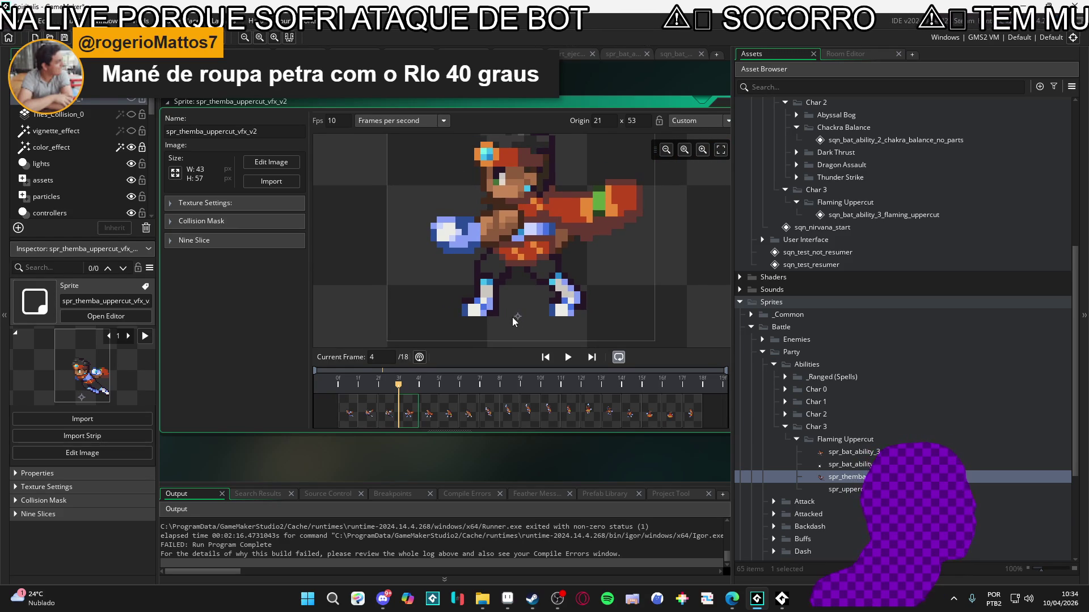
scroll(514, 321, "down", 2)
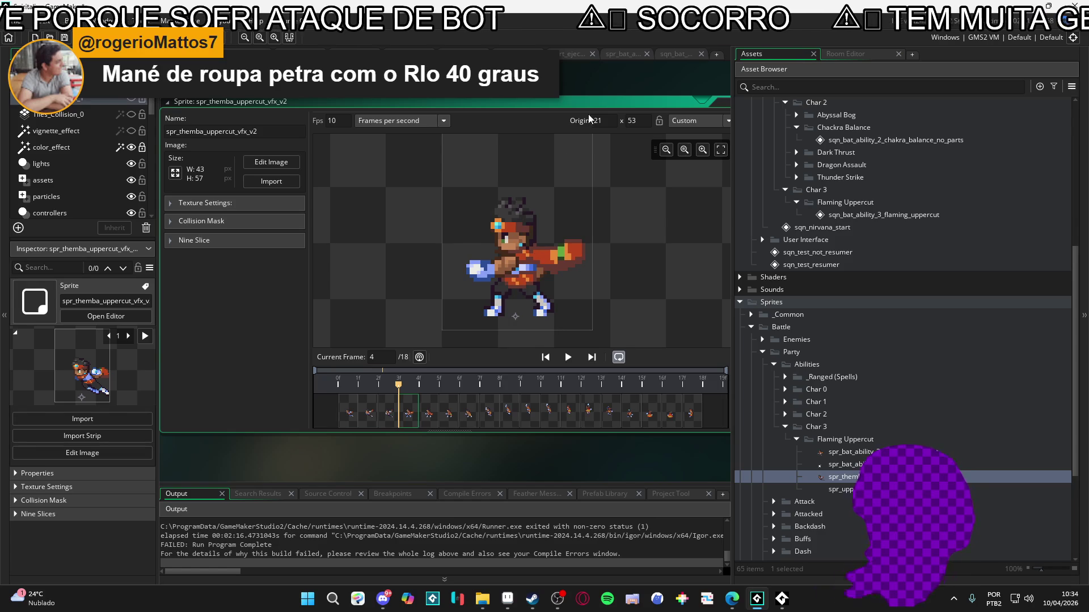
left_click_drag(603, 106, 565, 107)
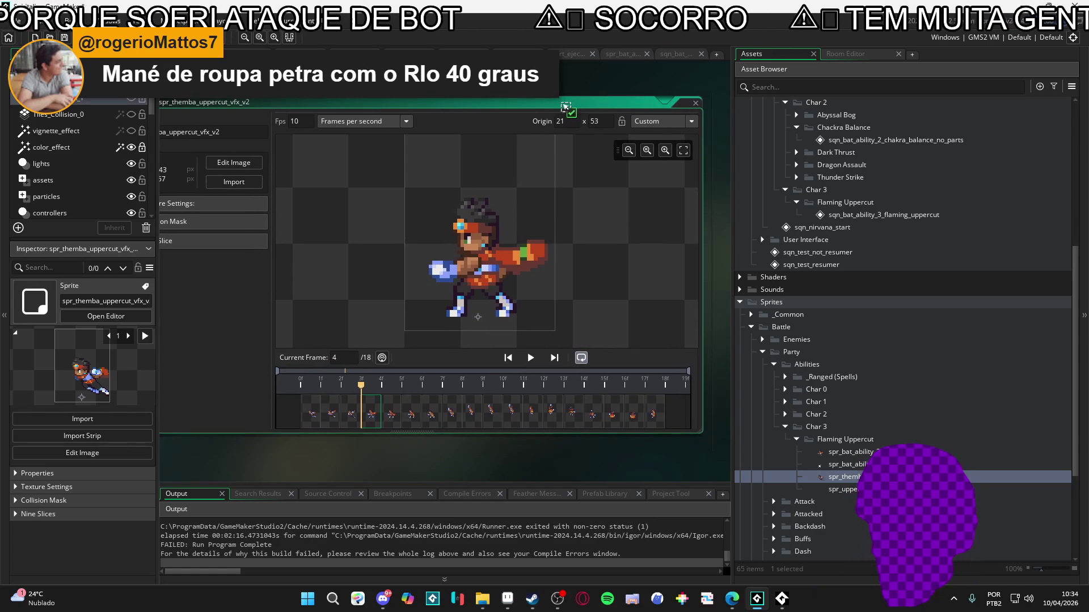
Resize and slide the sprite editor right to show its properties, and adjust the asset browser width.
left_click_drag(712, 247, 632, 244)
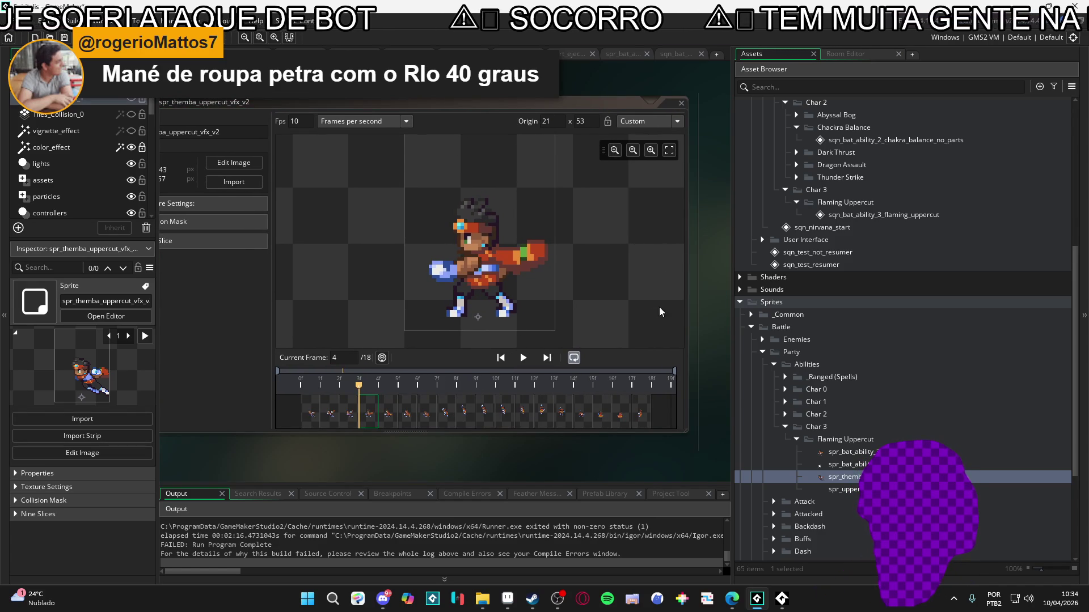
left_click_drag(407, 454, 432, 450)
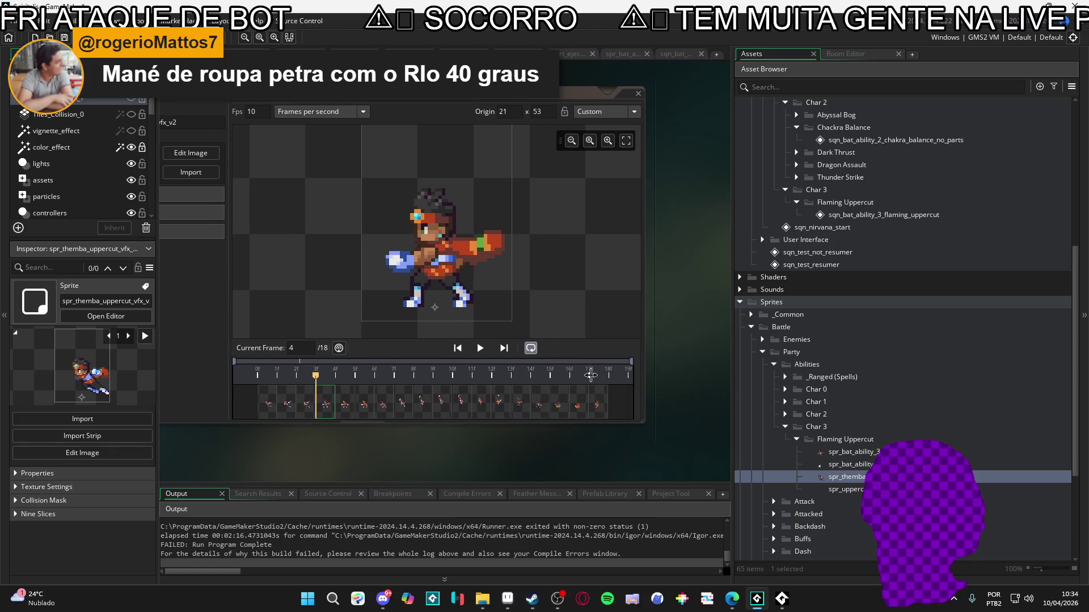
left_click_drag(435, 448, 513, 448)
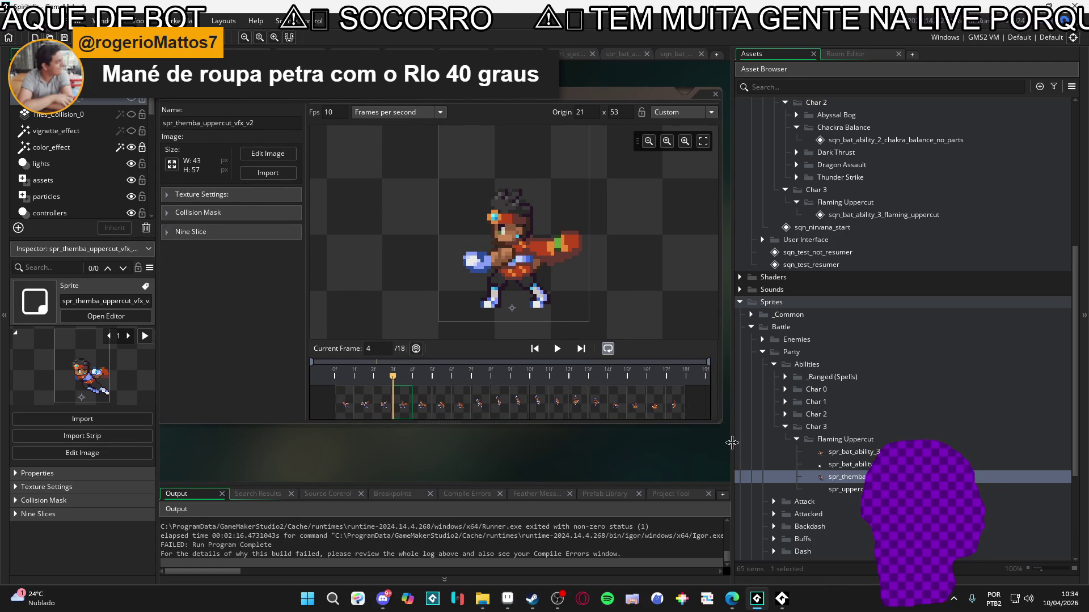
left_click_drag(731, 443, 843, 442)
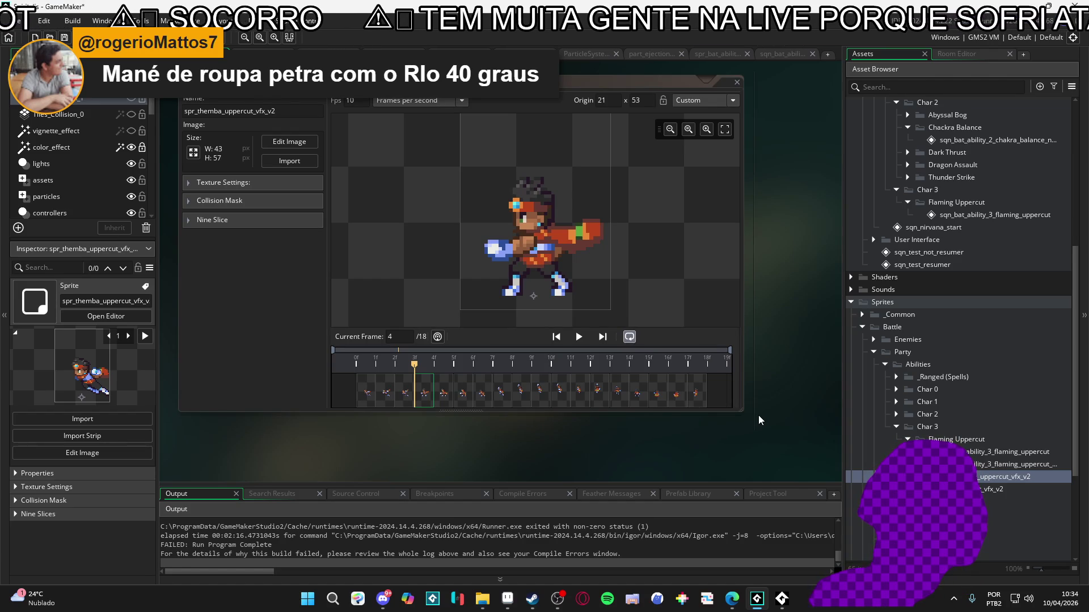
left_click_drag(841, 431, 820, 433)
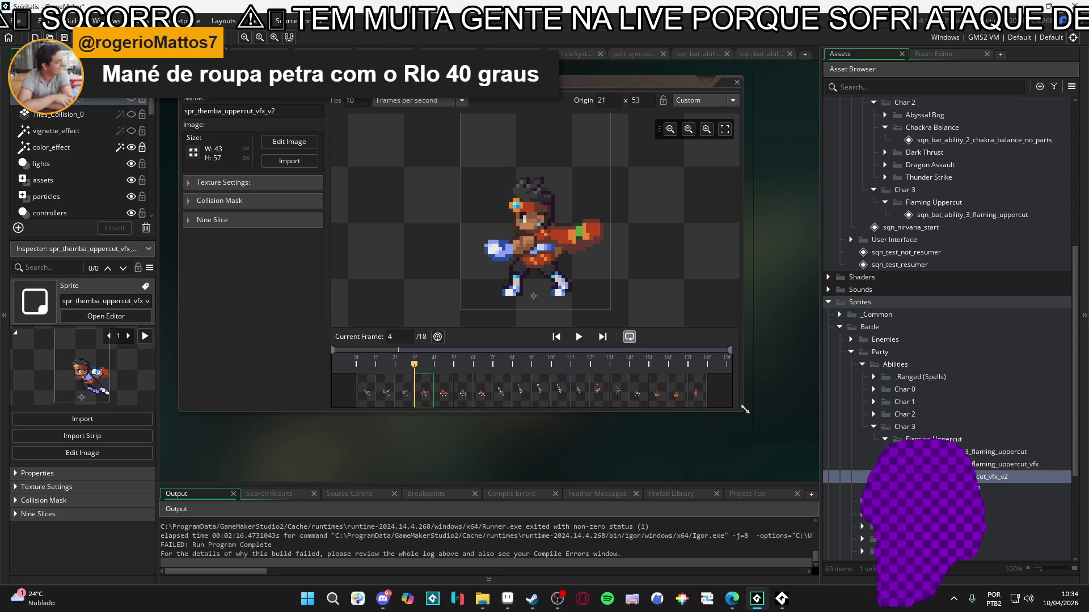
left_click_drag(754, 408, 730, 414)
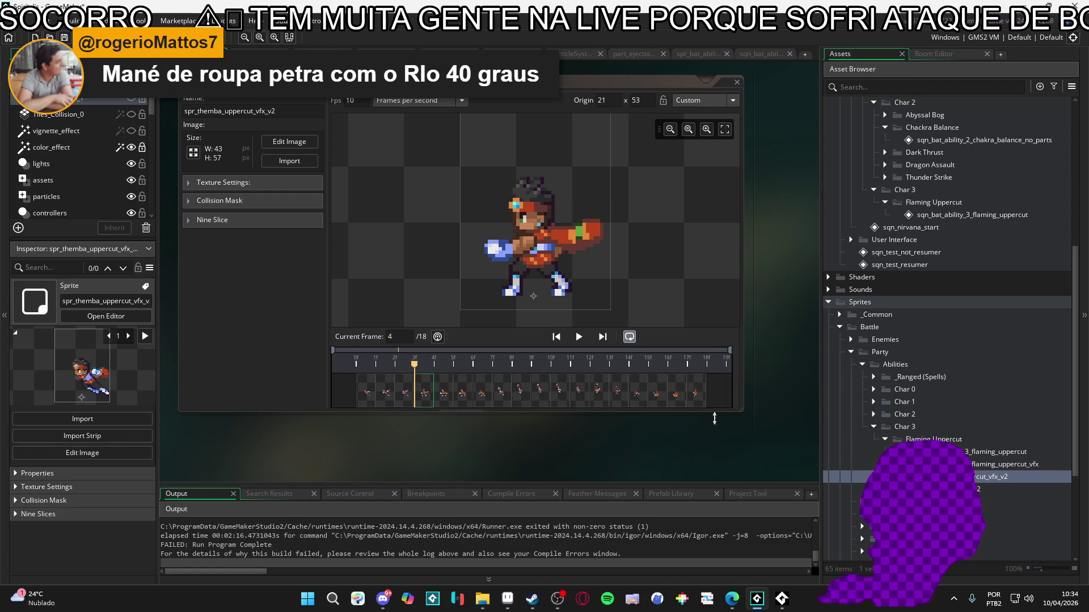
left_click_drag(444, 450, 466, 457)
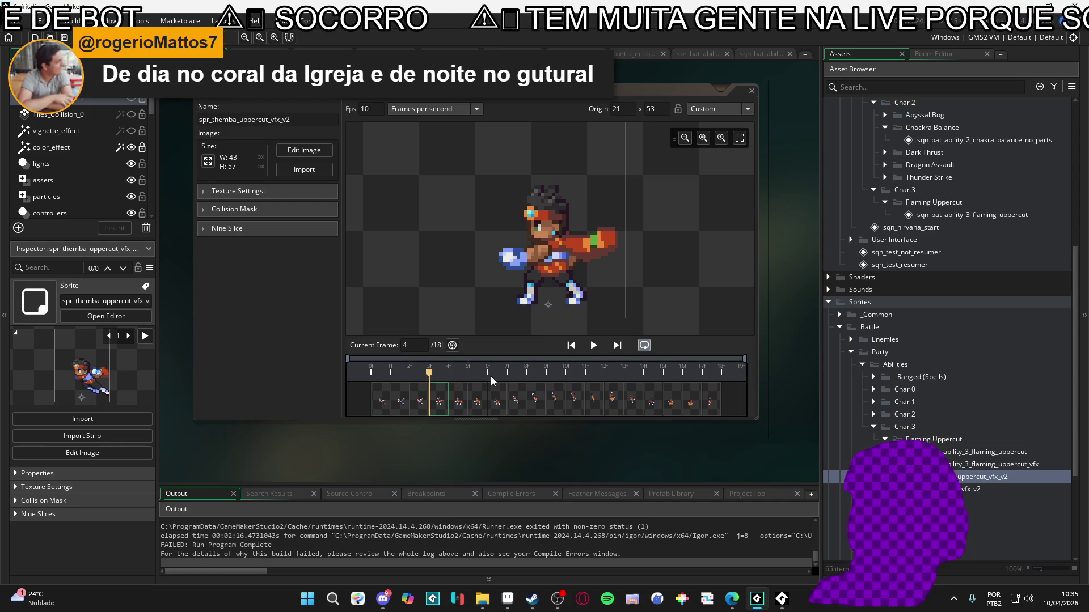
Preview the Themba uppercut at 15 fps, then open spr_uppercut_vfx_v2 from the Asset Browser.
left_click(593, 345)
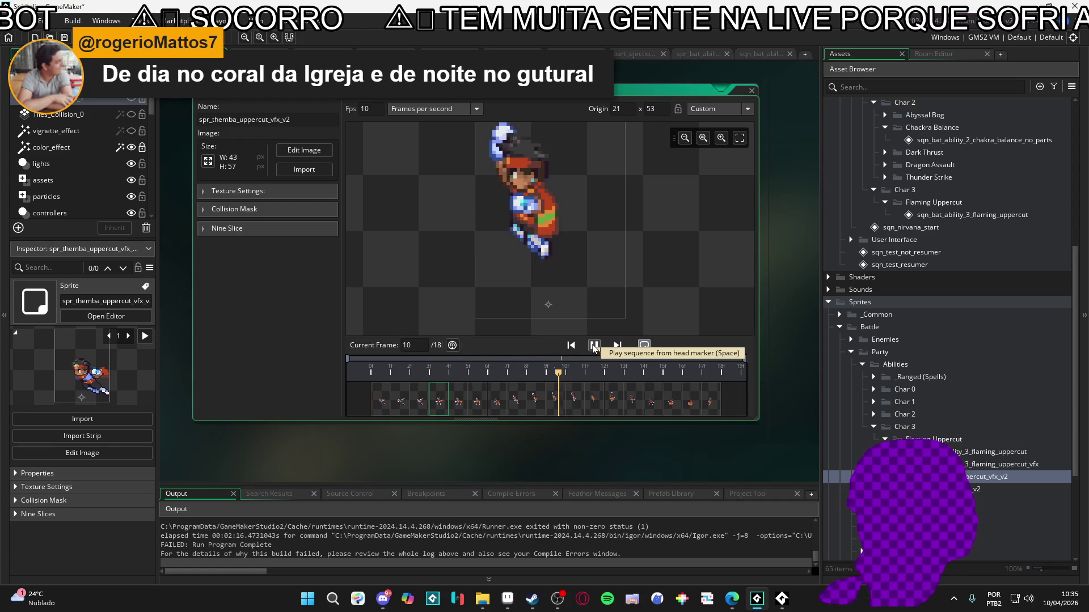
double_click(379, 113)
type("15")
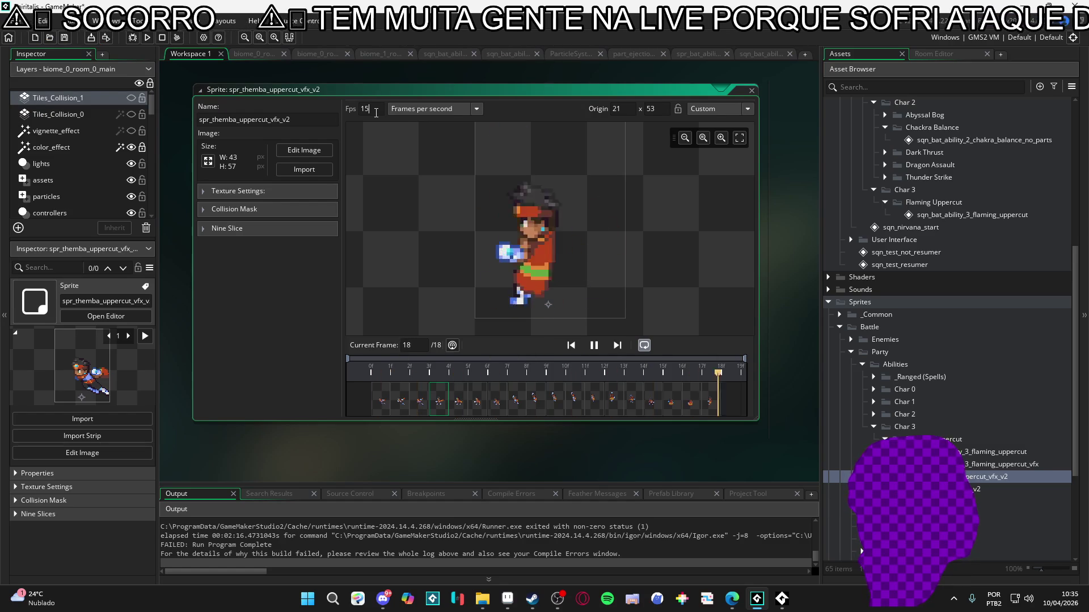
left_click(987, 489)
double_click(987, 489)
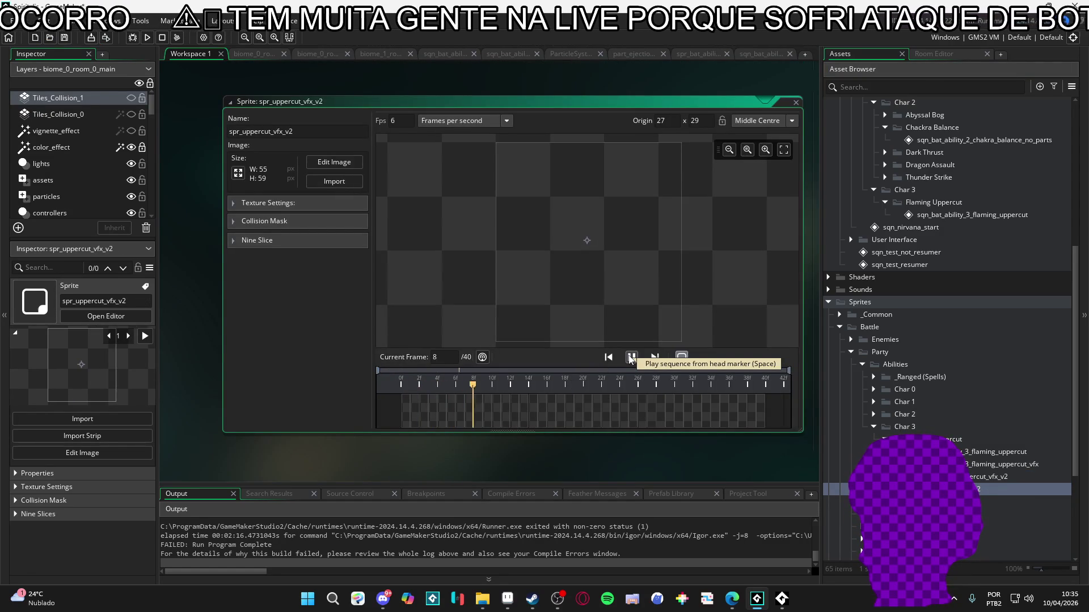
Delete the empty leading frames up to frame 16 of spr_uppercut_vfx_v2.
left_click(630, 359)
left_click(559, 399)
key("Left")
key("Left")
key("Right")
left_click(545, 410)
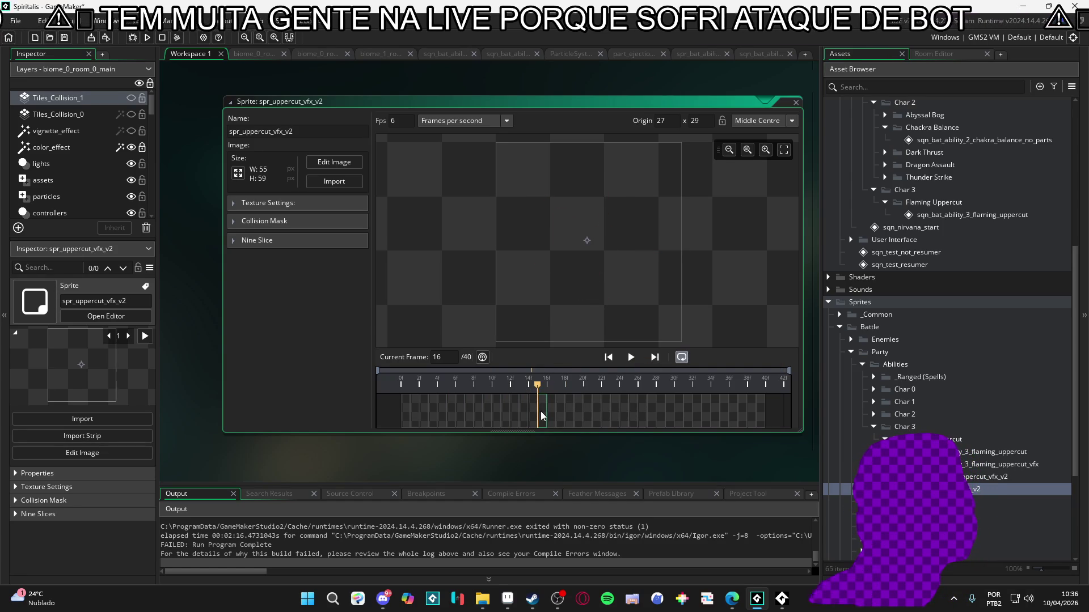
left_click(403, 423, "shift")
key("Delete")
left_click(550, 322)
Find where the flame ends and delete the trailing empty frames 12–24.
left_click(415, 414)
key("Right")
key("Right")
key("Right")
key("Right")
key("Right")
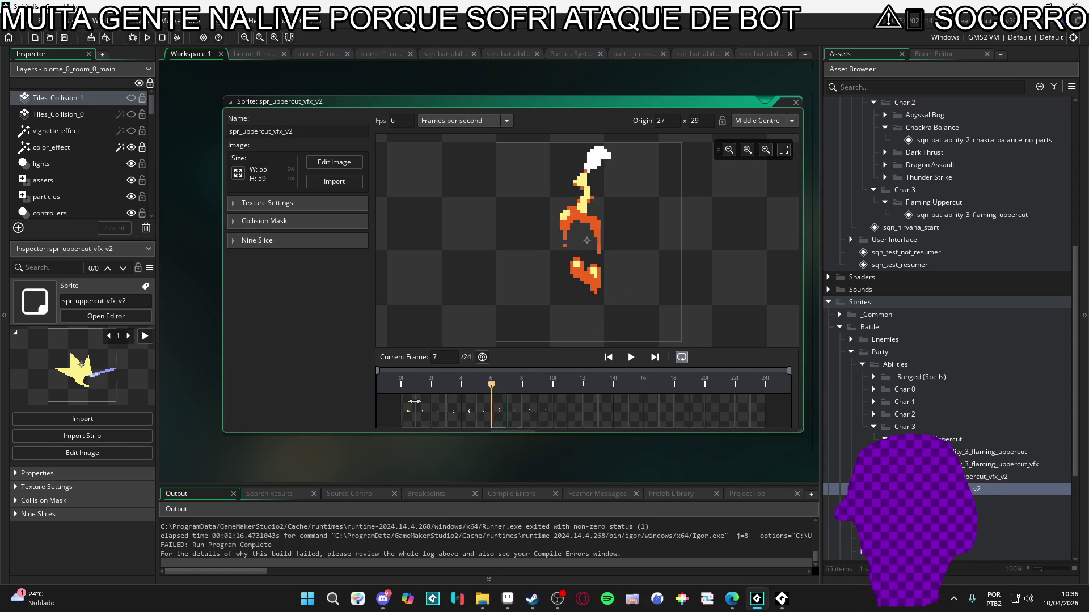
key("Left")
key("Left")
key("Right")
key("Left")
key("Left")
key("Right")
key("Right")
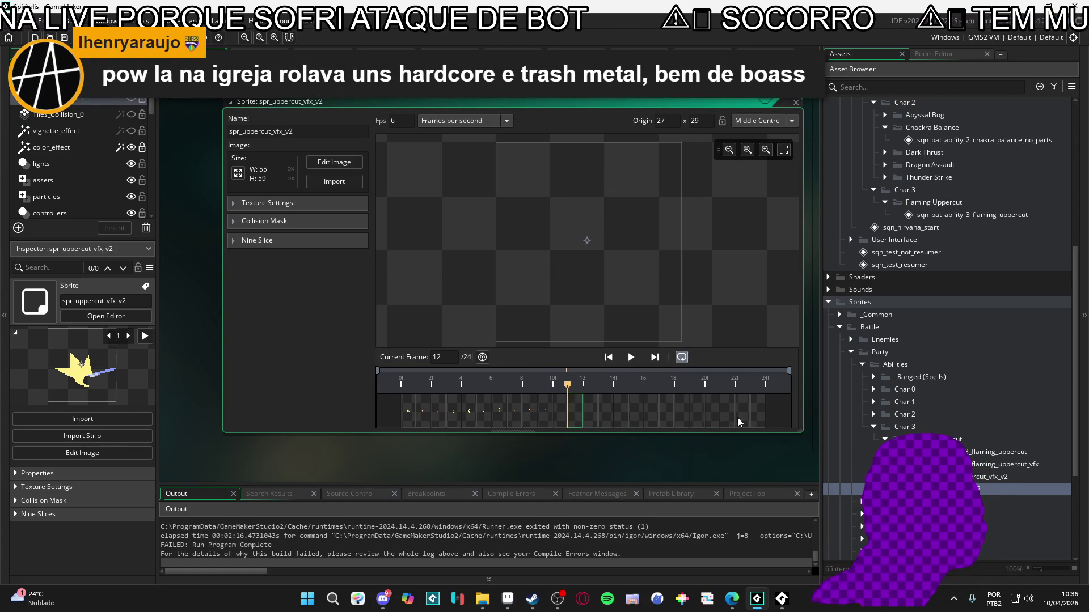
left_click(741, 413)
left_click(578, 420)
left_click(757, 410, "shift")
key("Delete")
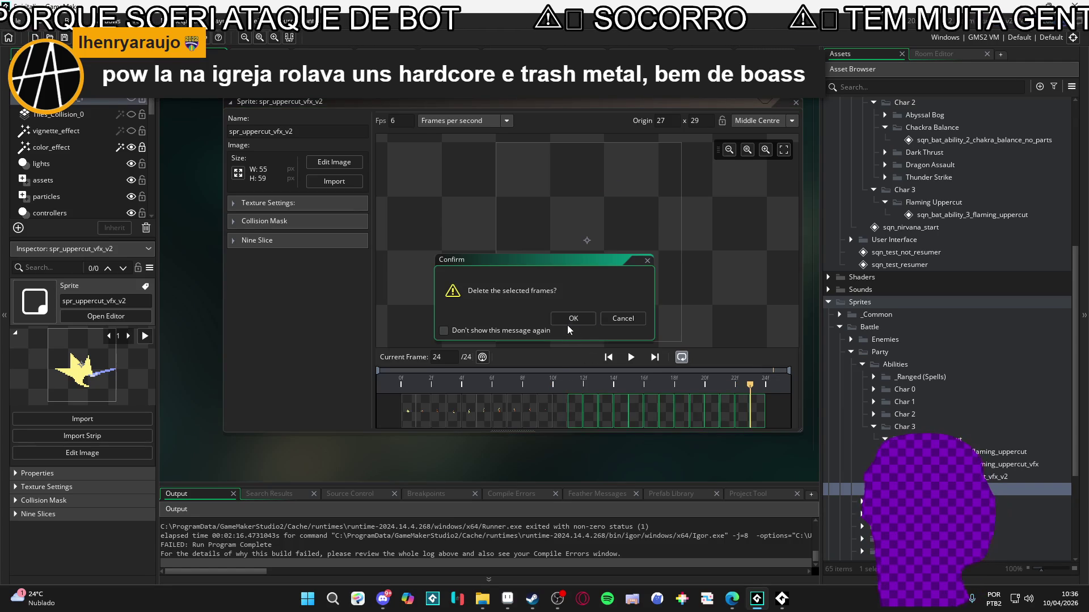
left_click(567, 324)
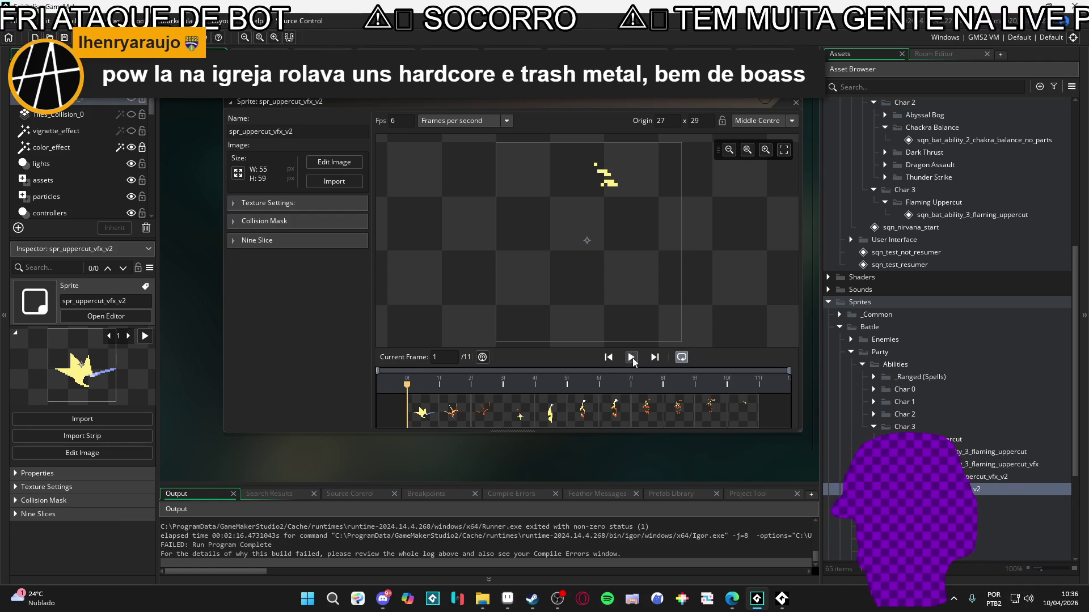
Play the trimmed flame effect and raise its speed to 15 fps.
left_click(631, 357)
left_click(632, 356)
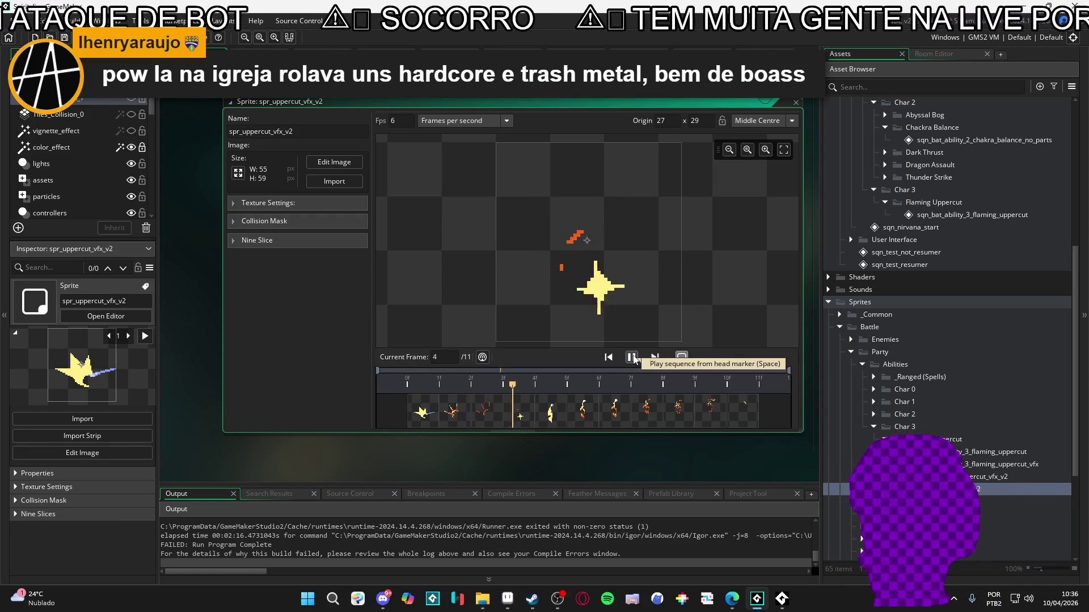
double_click(397, 121)
type("15")
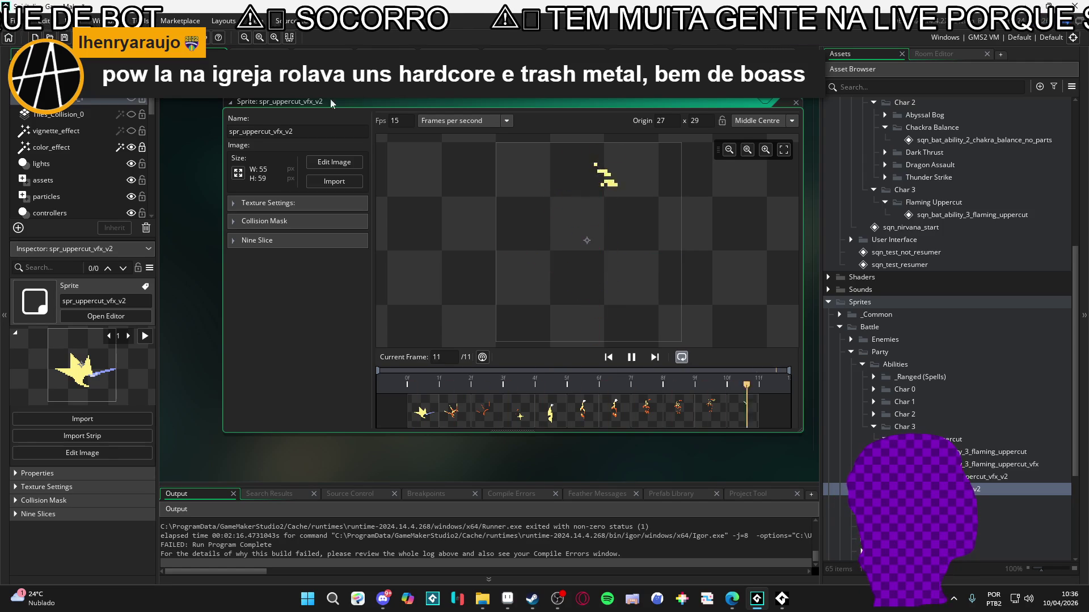
left_click(630, 358)
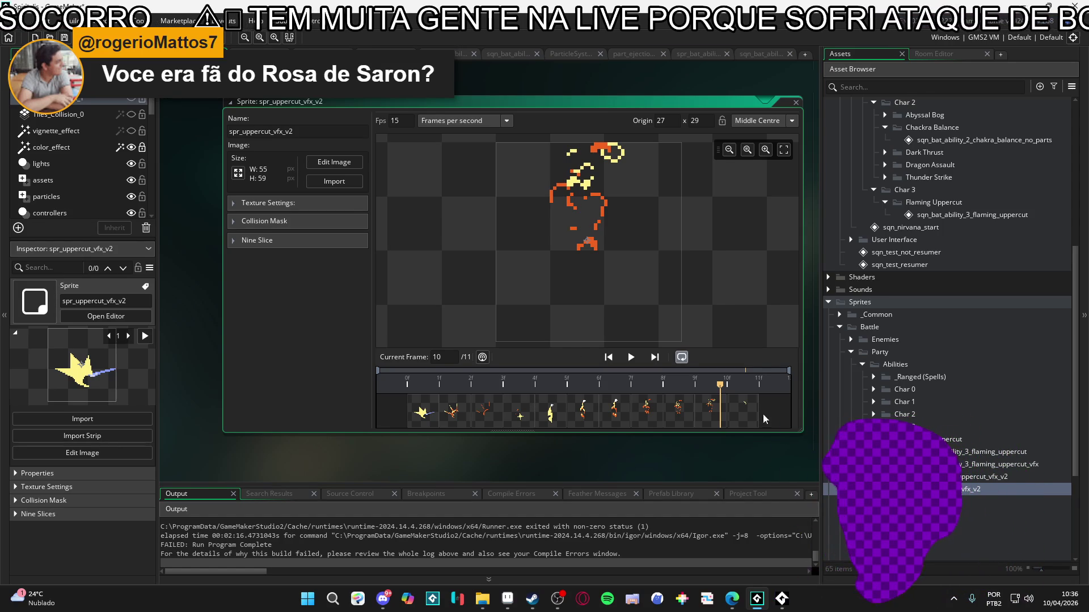
Jump to frame 3 of the effect and play it through twice.
left_click(736, 421)
left_click(444, 395)
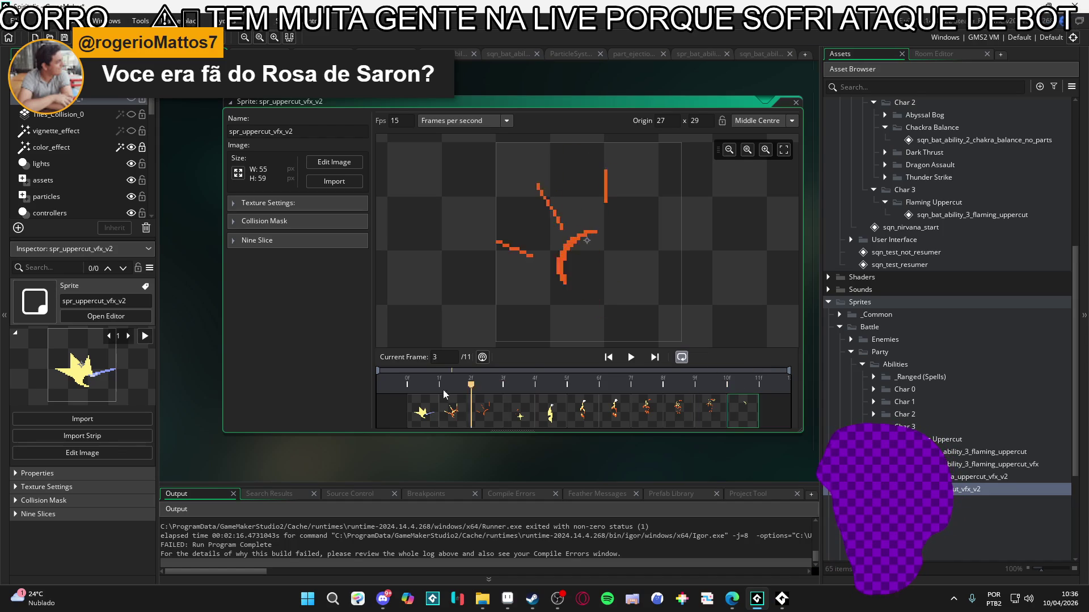
left_click(632, 362)
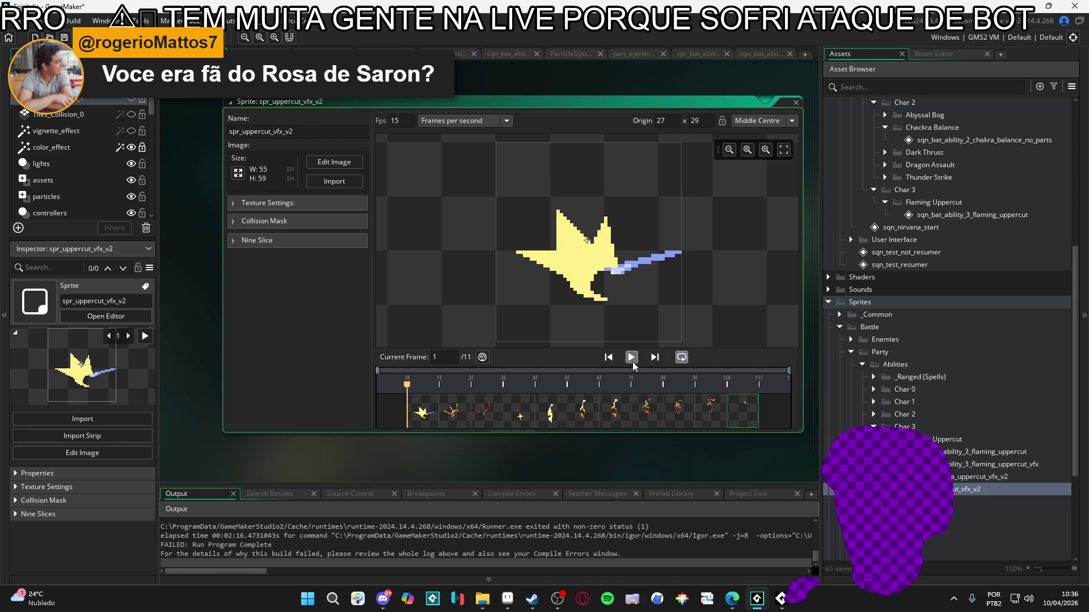
left_click(632, 362)
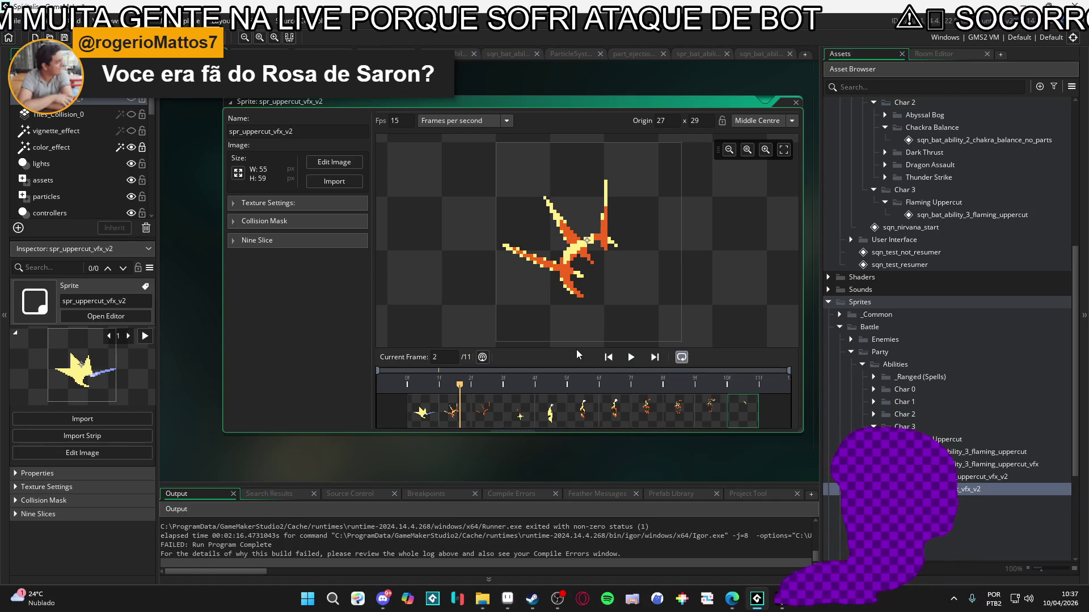
Step frame by frame to the last effect frame, return to frame 1, and replay it.
left_click(480, 401)
left_click(520, 412)
left_click(550, 412)
left_click(615, 412)
left_click(646, 411)
left_click(683, 414)
left_click(743, 411)
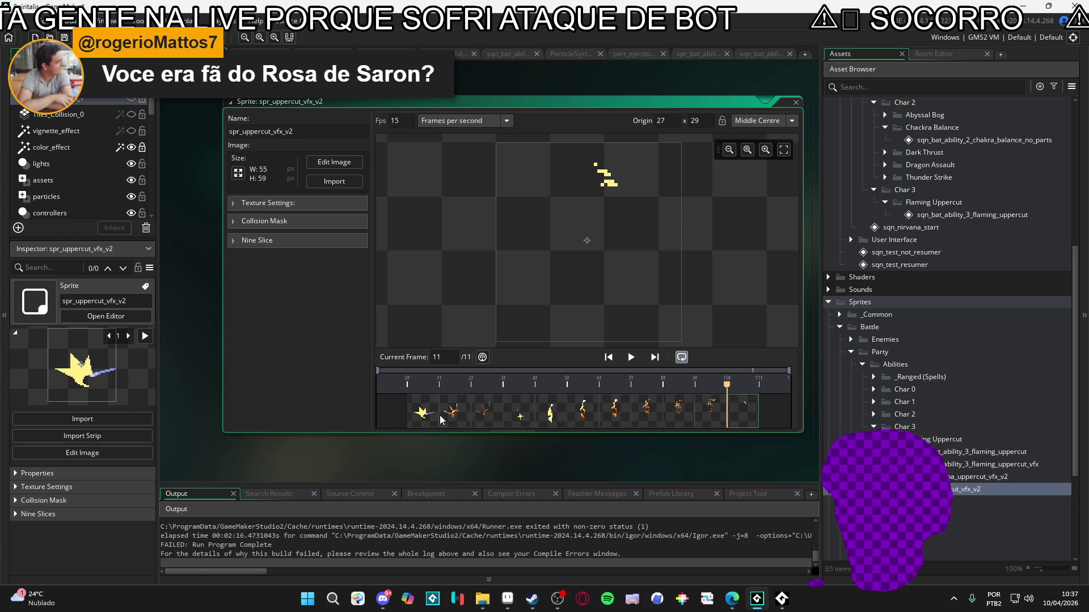
left_click(423, 412)
left_click(453, 412)
left_click(485, 411)
left_click(422, 411)
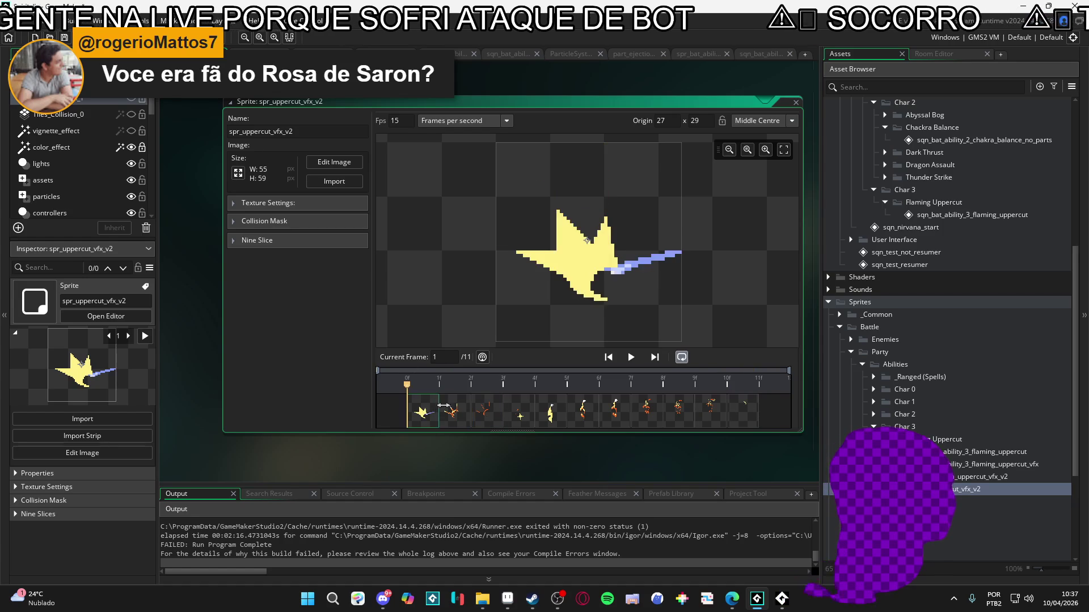
left_click(631, 357)
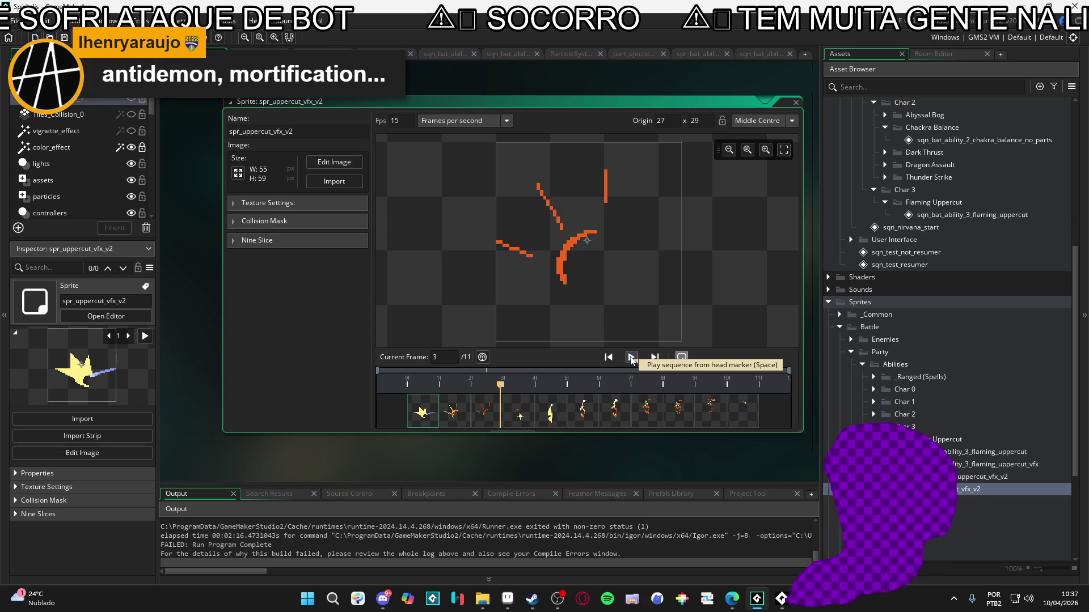
left_click(632, 357)
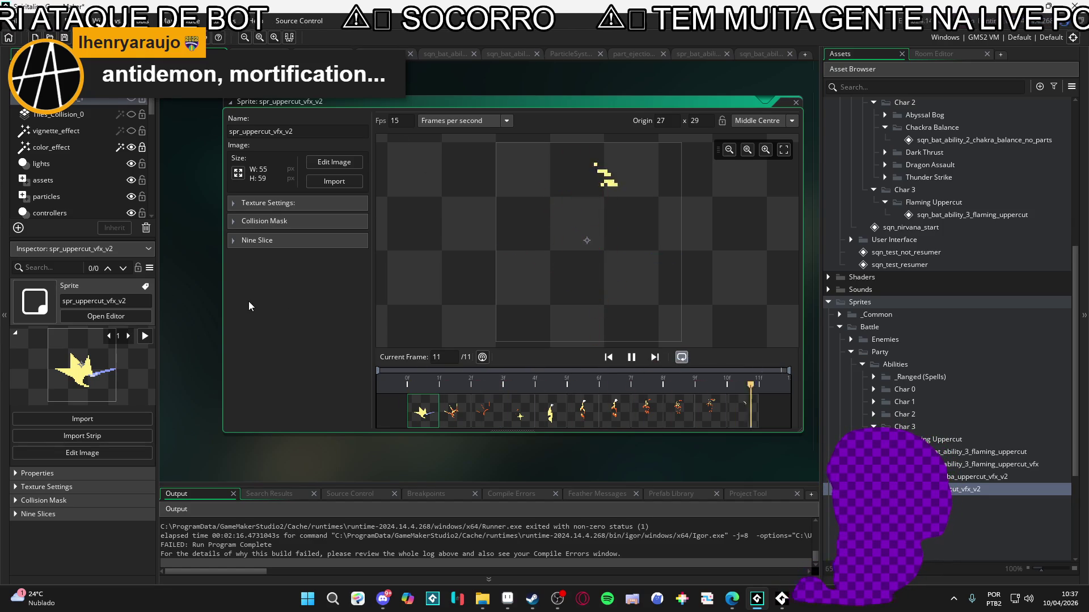
Move the sprite preview aside and switch to the gale arrow sequence.
left_click_drag(804, 346, 792, 345)
left_click_drag(431, 452, 386, 438)
left_click(323, 52)
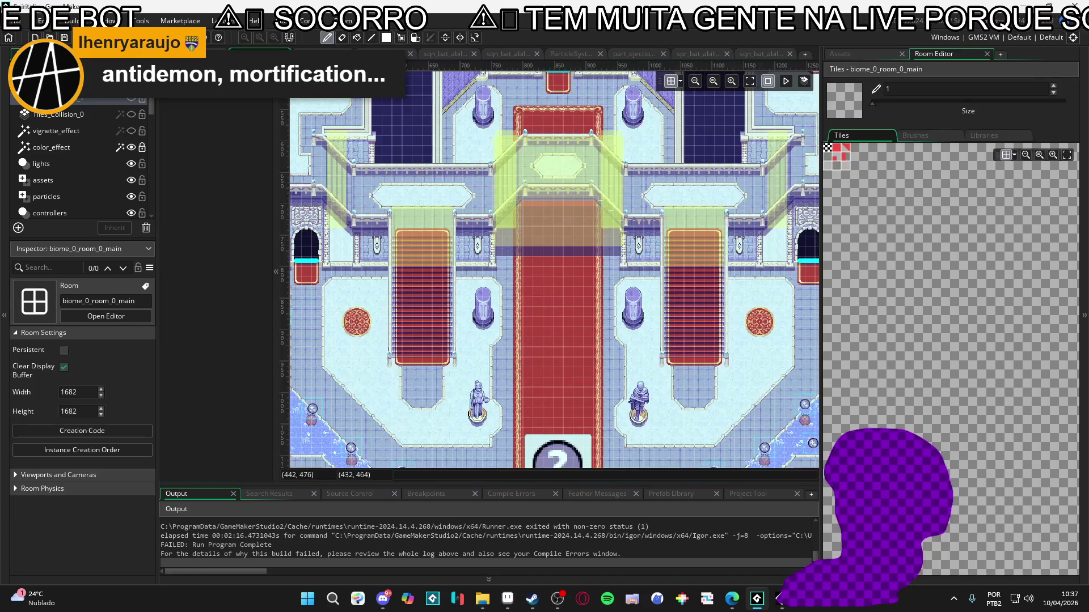
left_click(448, 55)
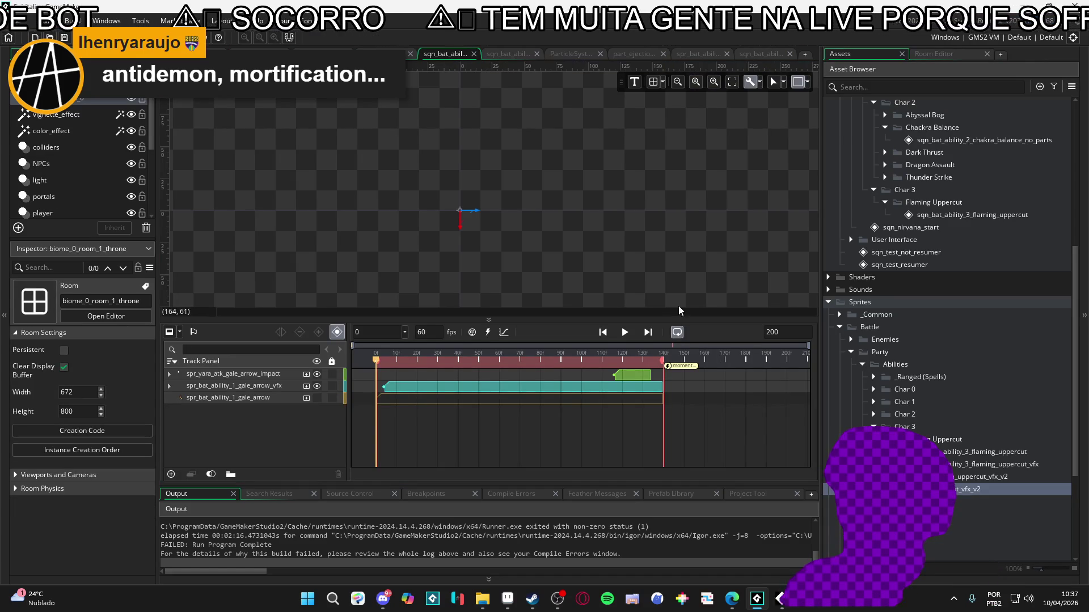
Play the gale arrow sequence, stop it around frame 107, and open the Windows Start search.
left_click(622, 333)
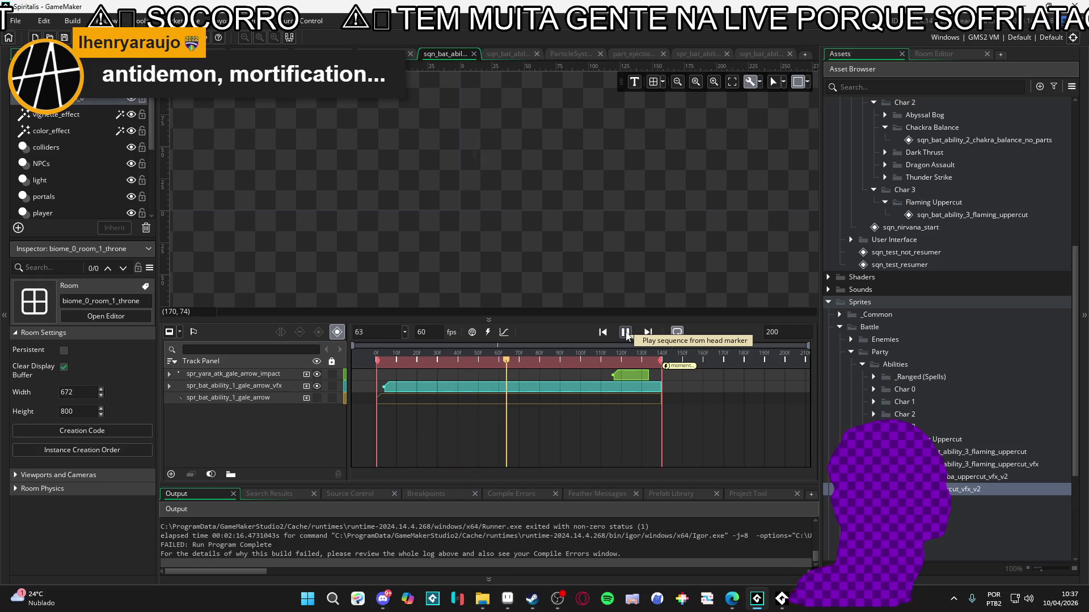
left_click(625, 333)
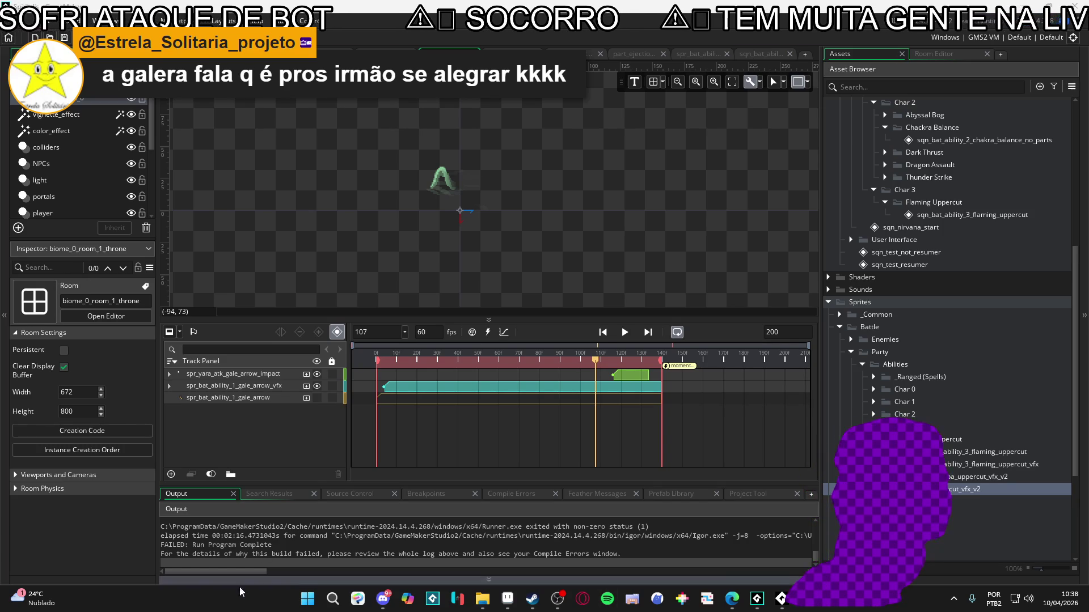
left_click(307, 599)
Launch Spotify via a 'spotify' search, drag its window off screen, and return to GameMaker.
type("spotify")
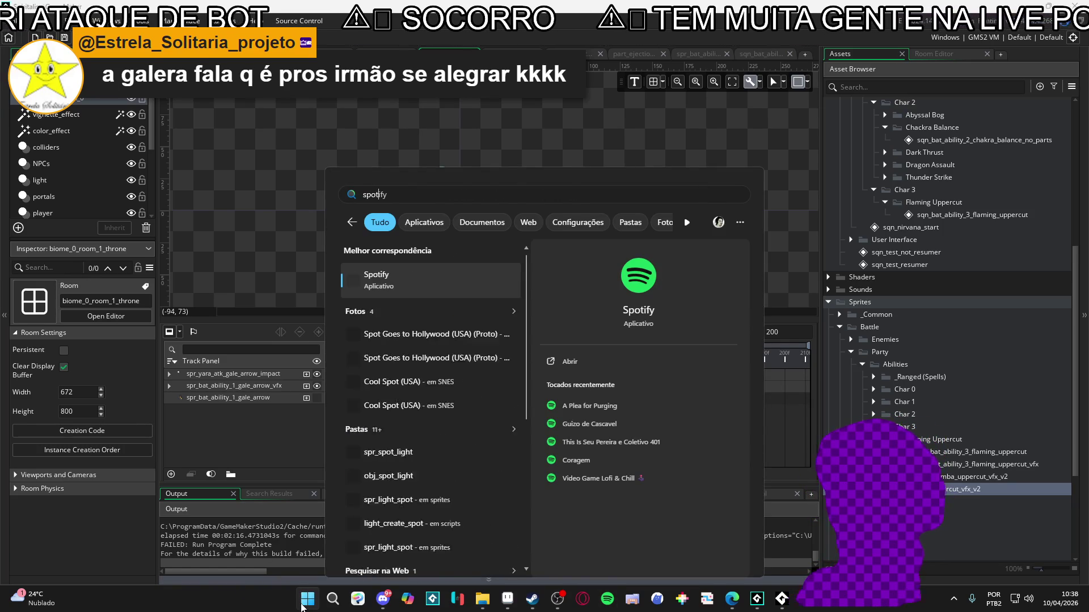
key("Return")
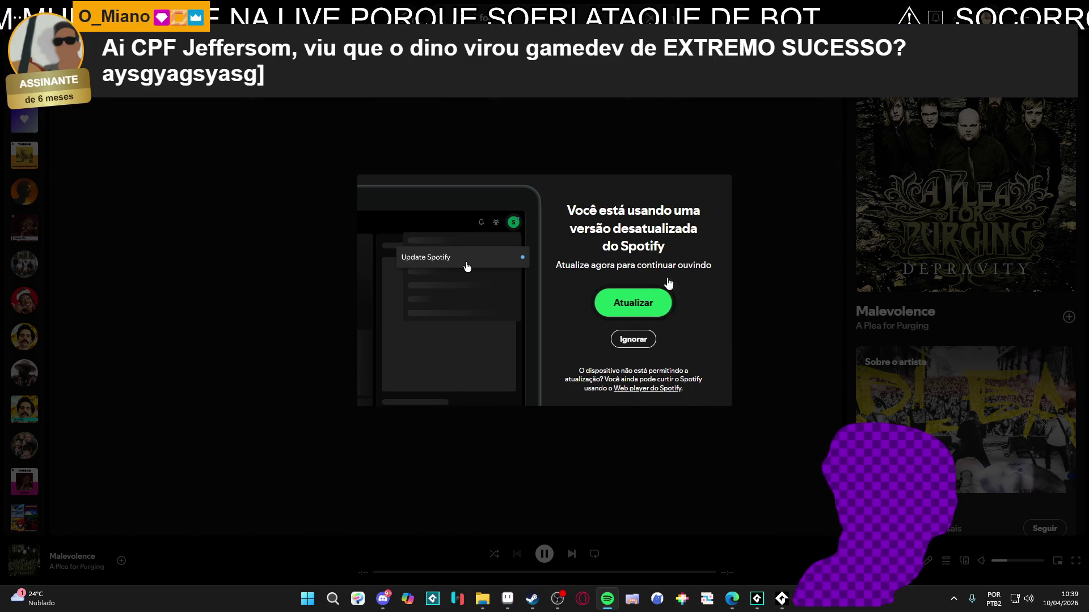
mouse_move(804, 16)
left_mouse_down()
mouse_move(114, 180)
mouse_move(0, 187)
left_mouse_up()
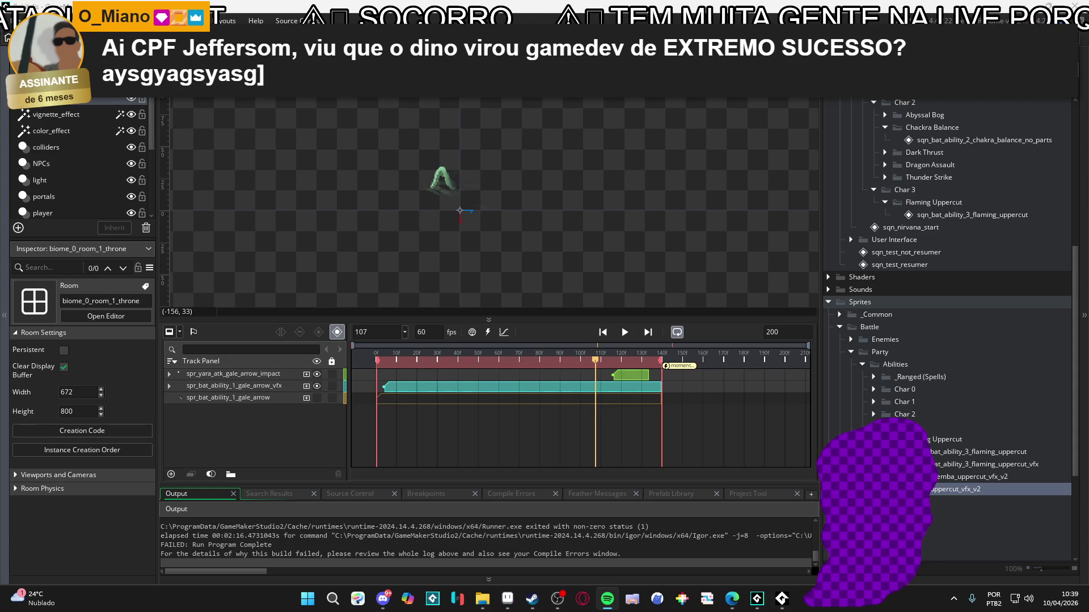
left_click(173, 574)
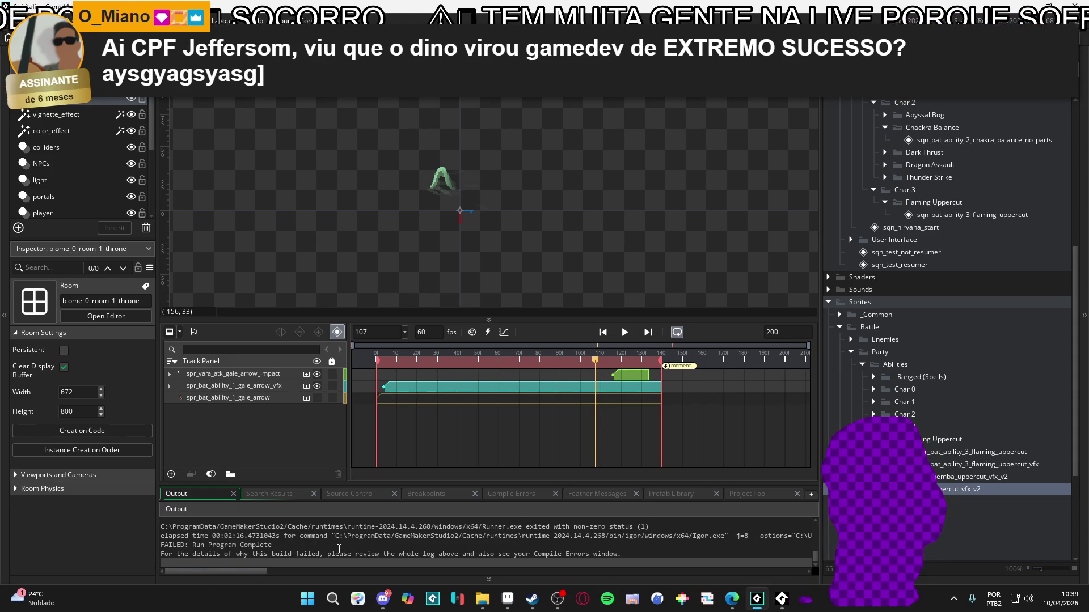
Bring up the Windows Start menu over GameMaker.
left_click(309, 599)
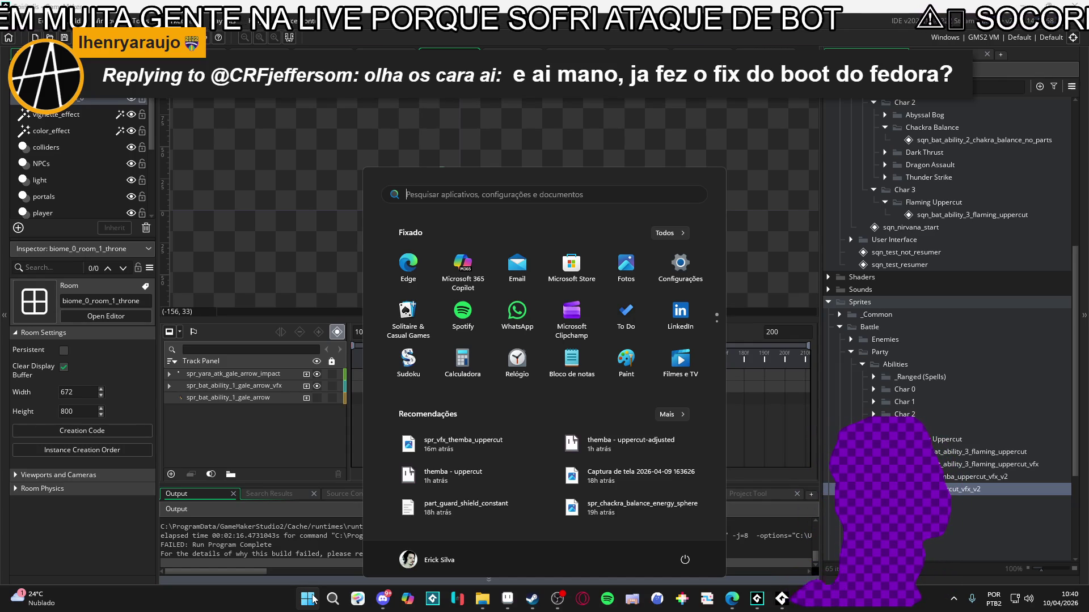
Open Microsoft Store from the Start menu.
type("spotify")
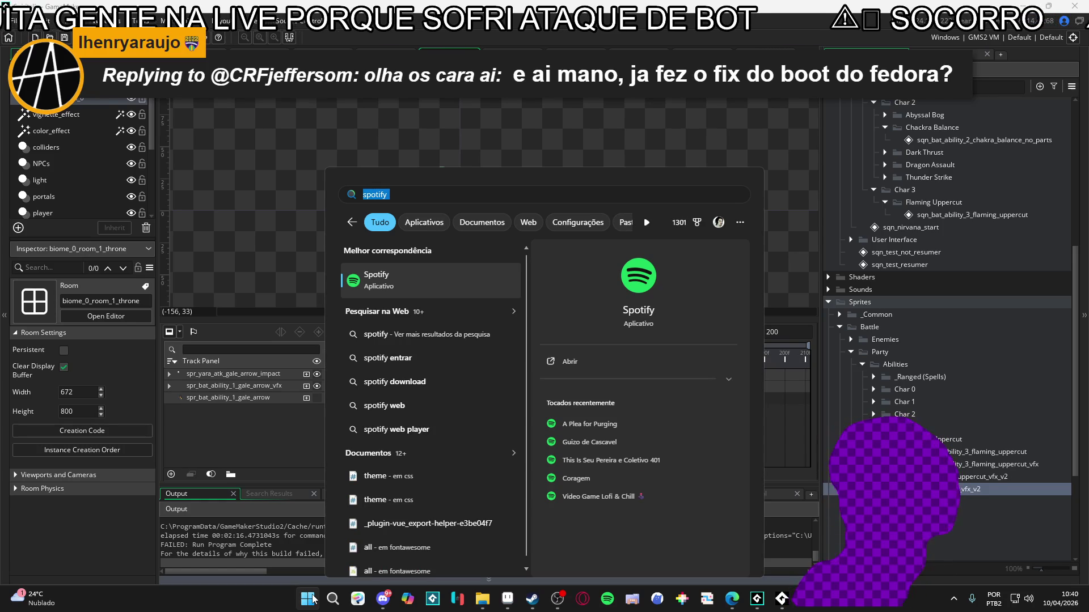
type("web")
key("BackSpace")
key("BackSpace")
key("BackSpace")
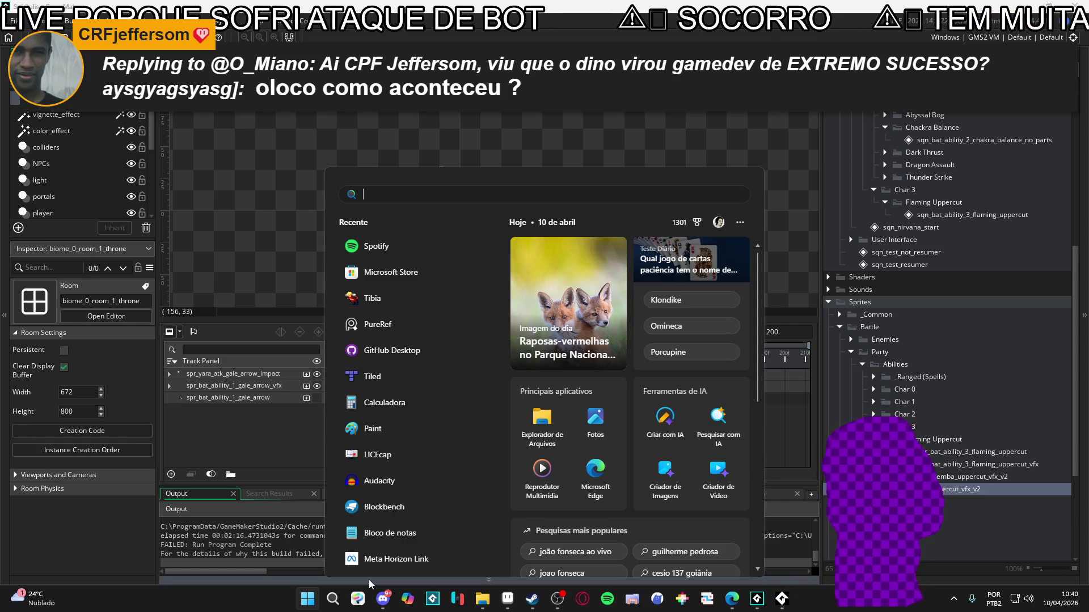
left_click(440, 278)
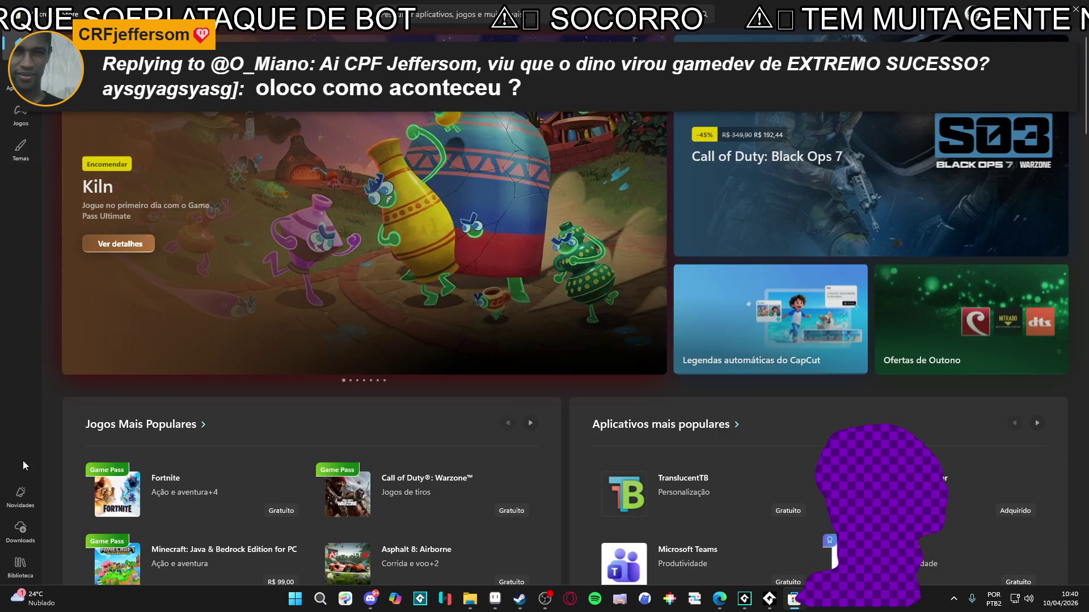
Search 'spoti' in the Store, open Spotify's page, download it and open it.
left_click(385, 14)
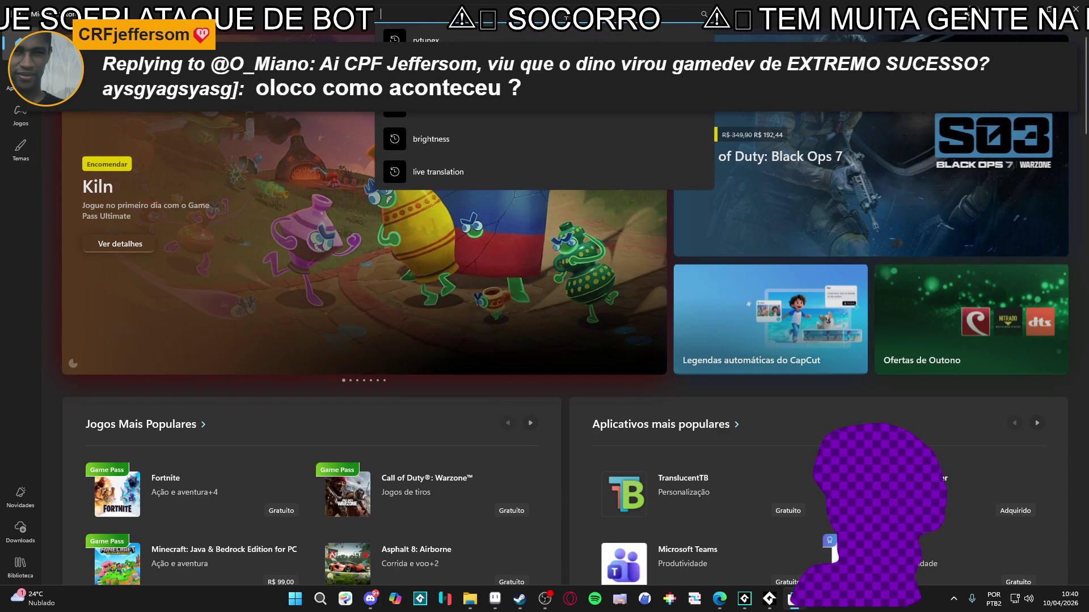
type("spoti")
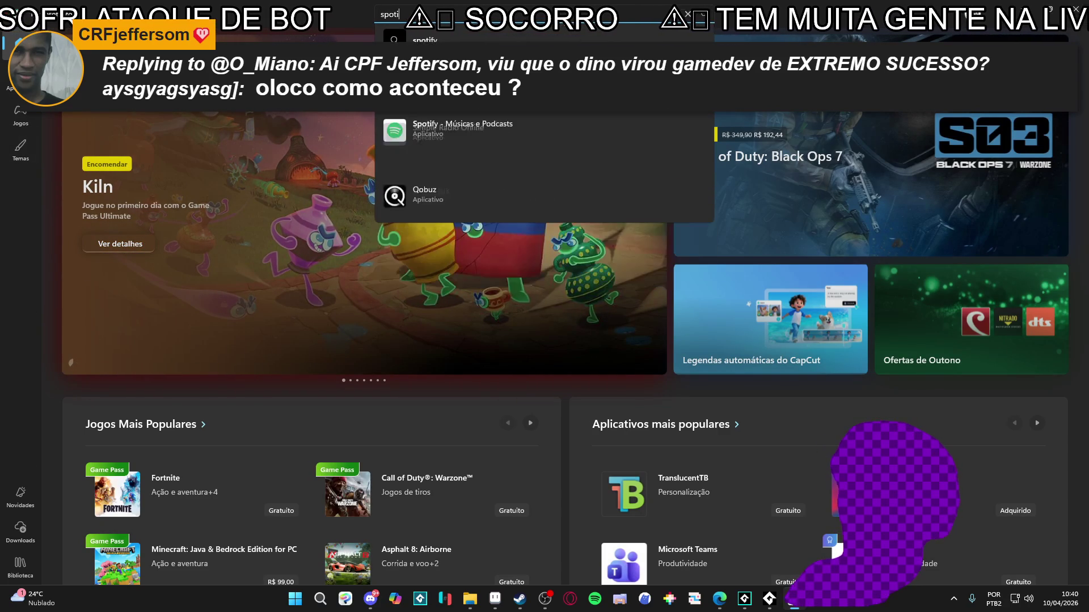
left_click(532, 104)
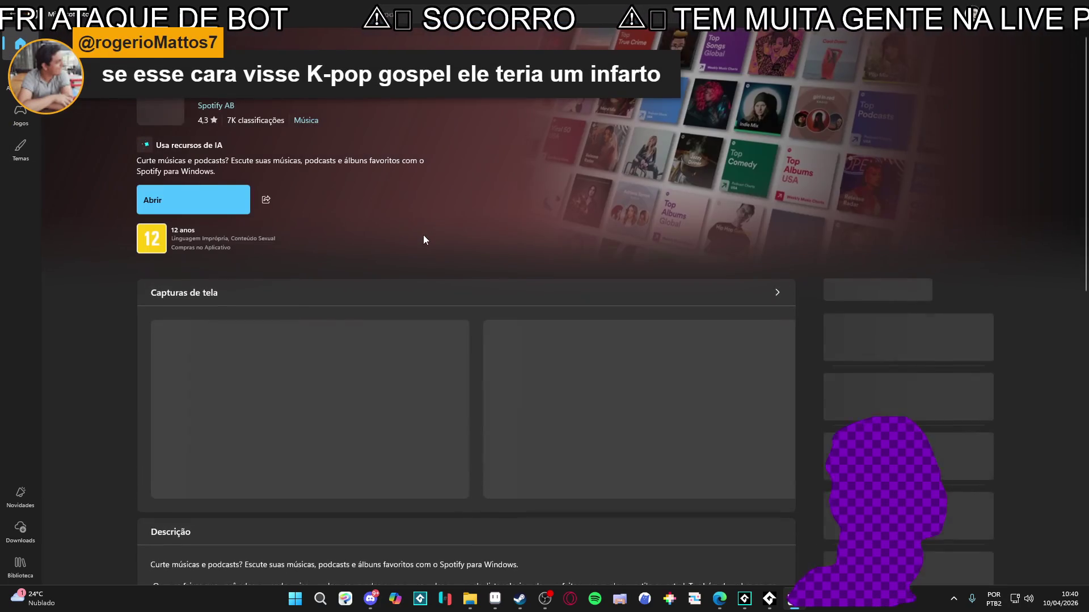
left_click(216, 205)
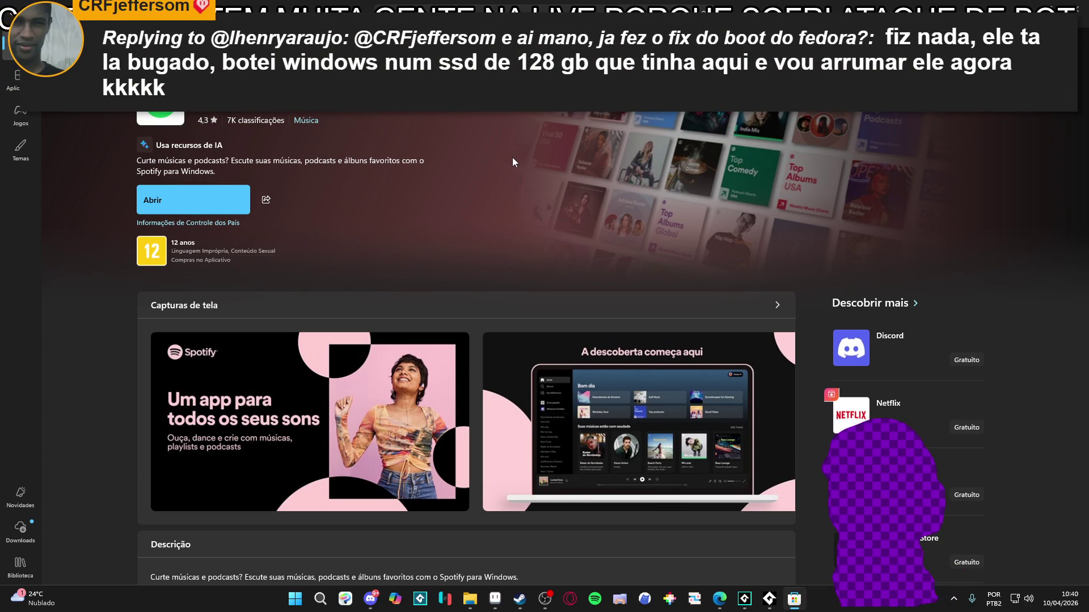
left_click(217, 205)
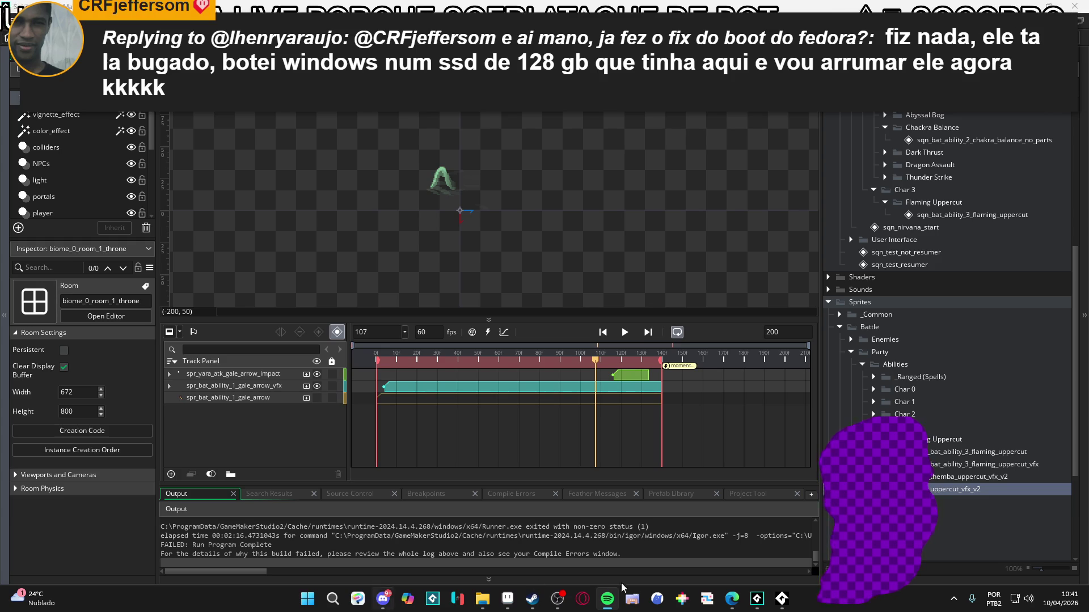
Stop the test music, bring back the AudioTest window and restart its stream.
key("space")
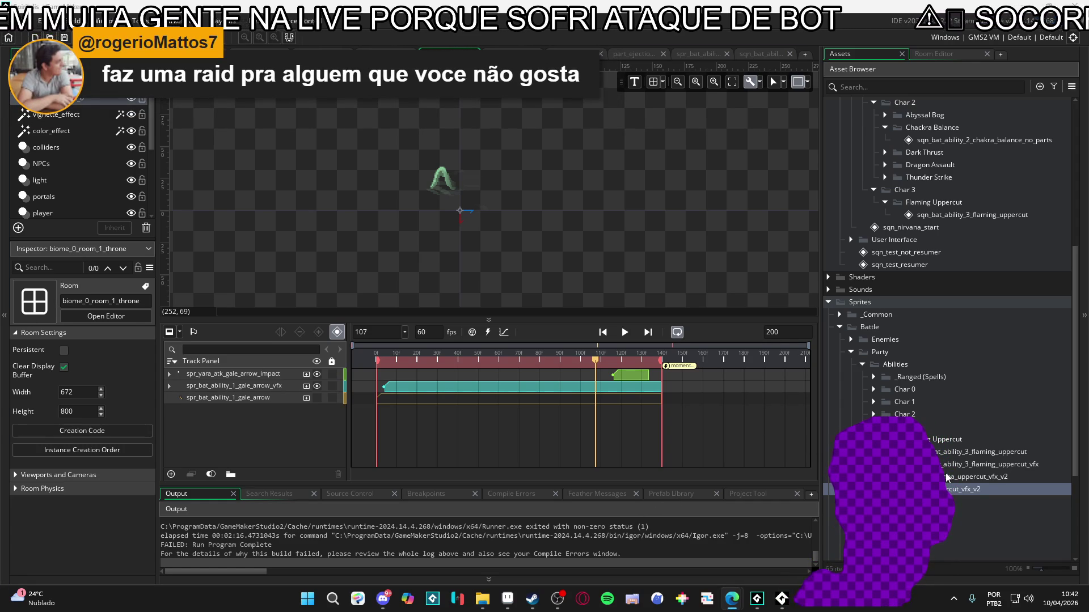
left_click(781, 599)
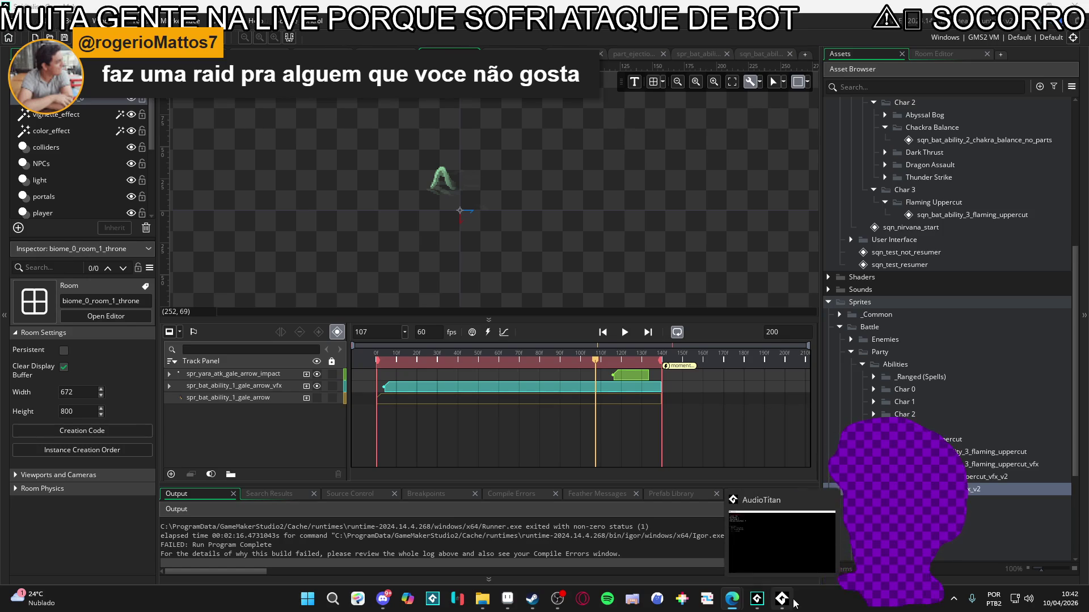
key("space")
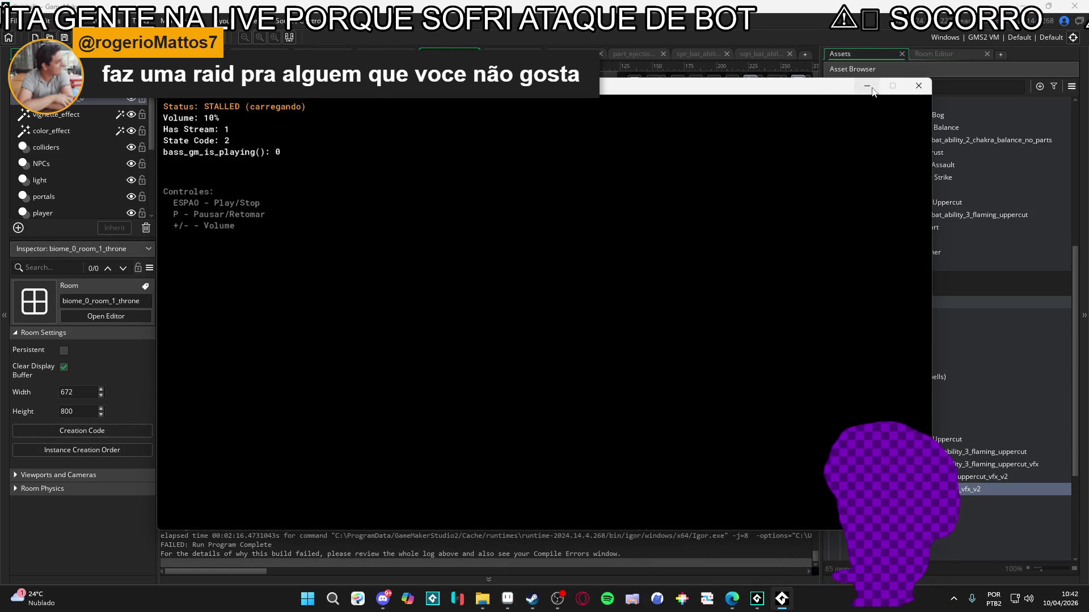
Hide AudioTest, then rewind, play and stop the gale arrow sequence preview.
left_click(873, 89)
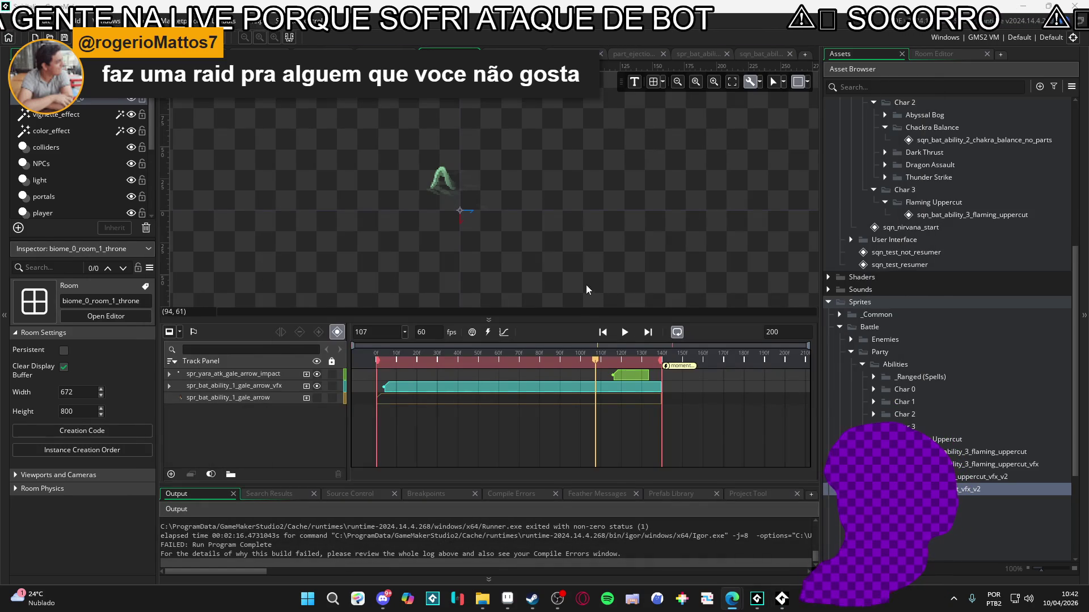
left_click_drag(595, 366, 579, 367)
key("Home")
left_click(624, 334)
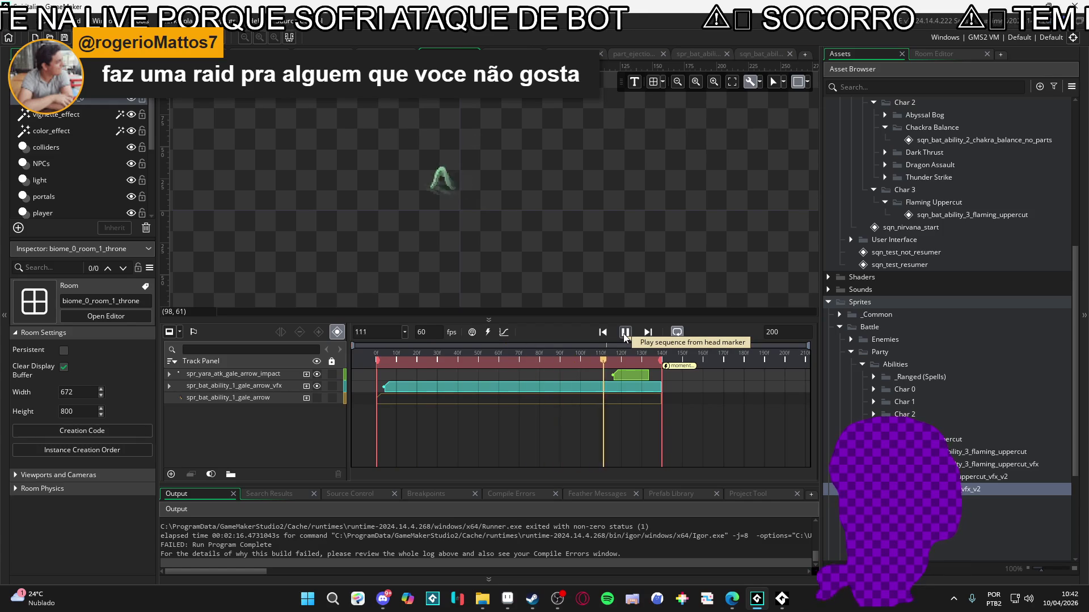
left_click(625, 333)
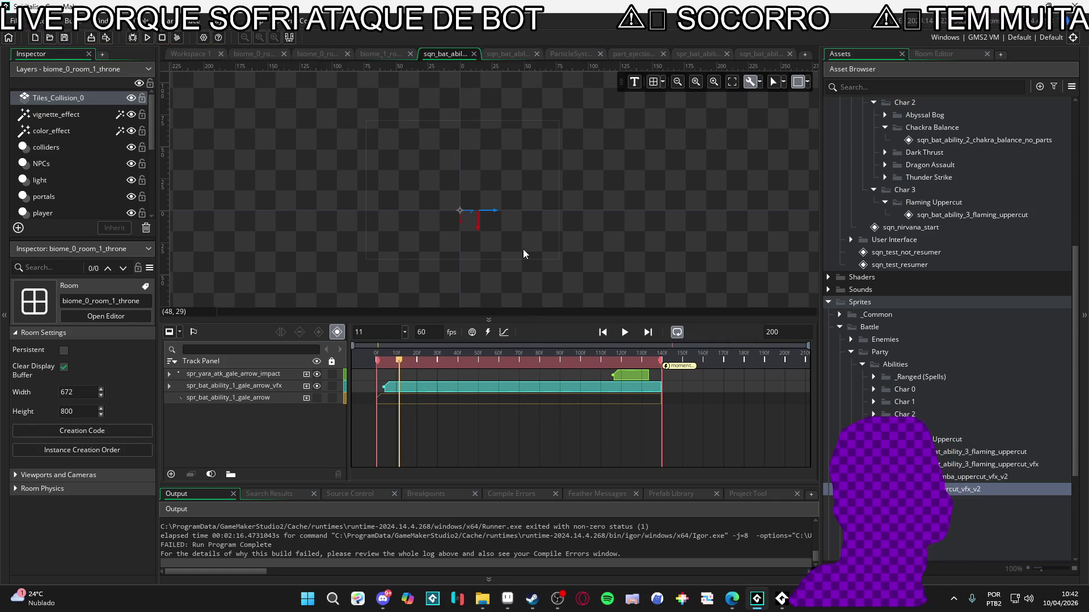
Reselect the sprite, replay the preview, and open sqn_bat_ability_2_chakra_balance_no_parts.
left_click(542, 225)
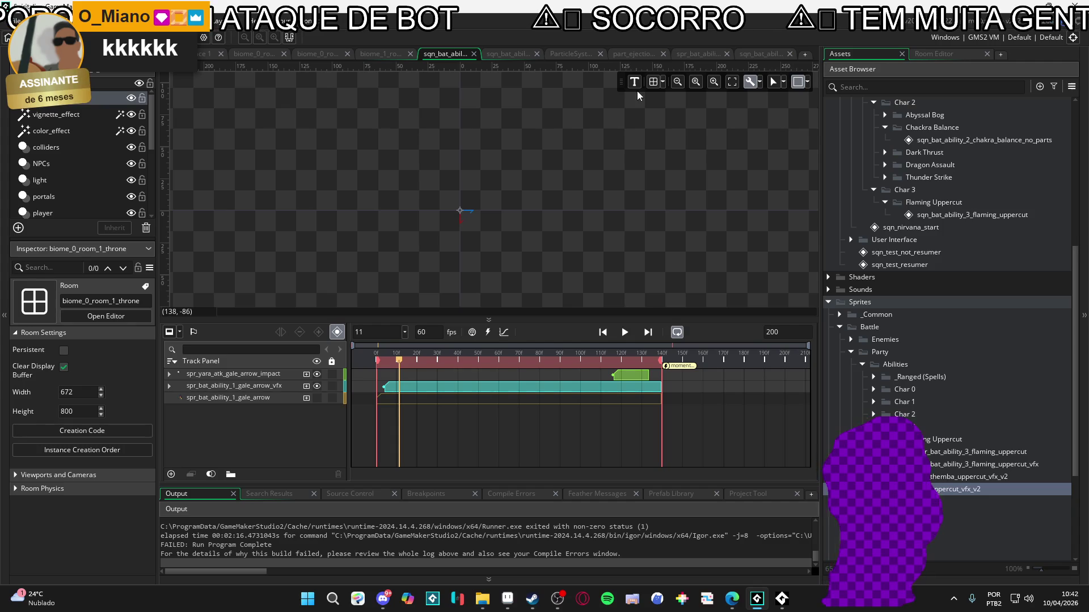
left_click(559, 279)
key("space")
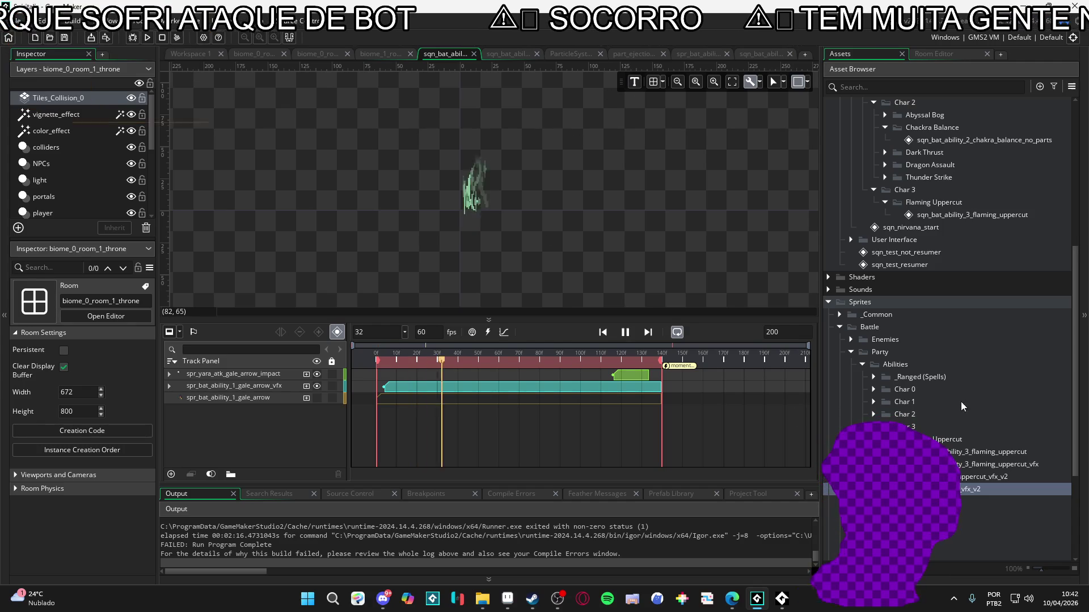
scroll(955, 328, "up", 2)
double_click(973, 185)
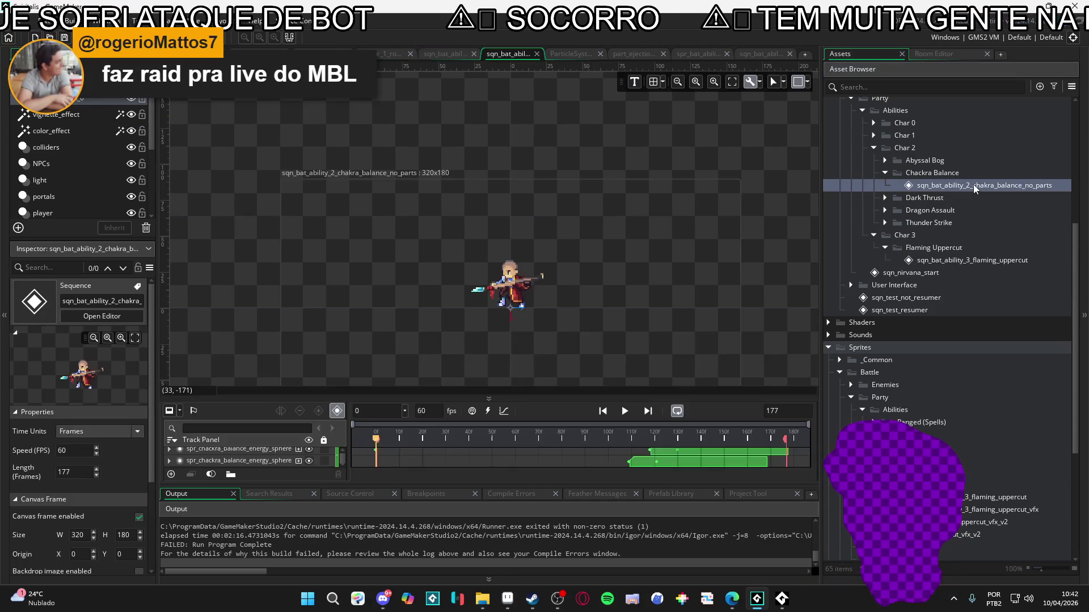
Open sqn_bat_ability_3_flaming_uppercut and preview it, stopping at frame 46.
double_click(968, 260)
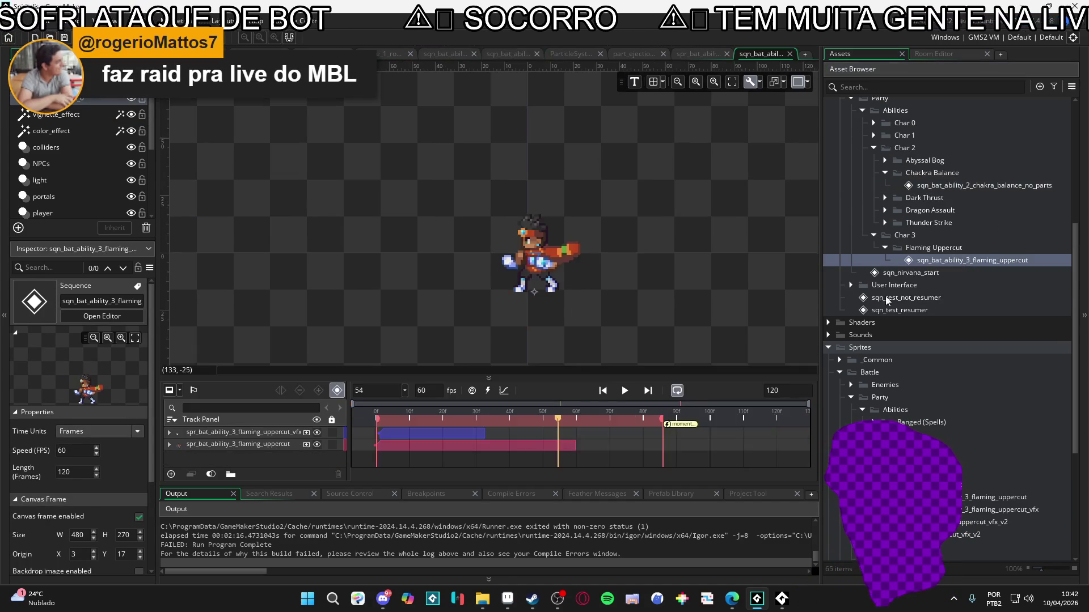
left_click(625, 390)
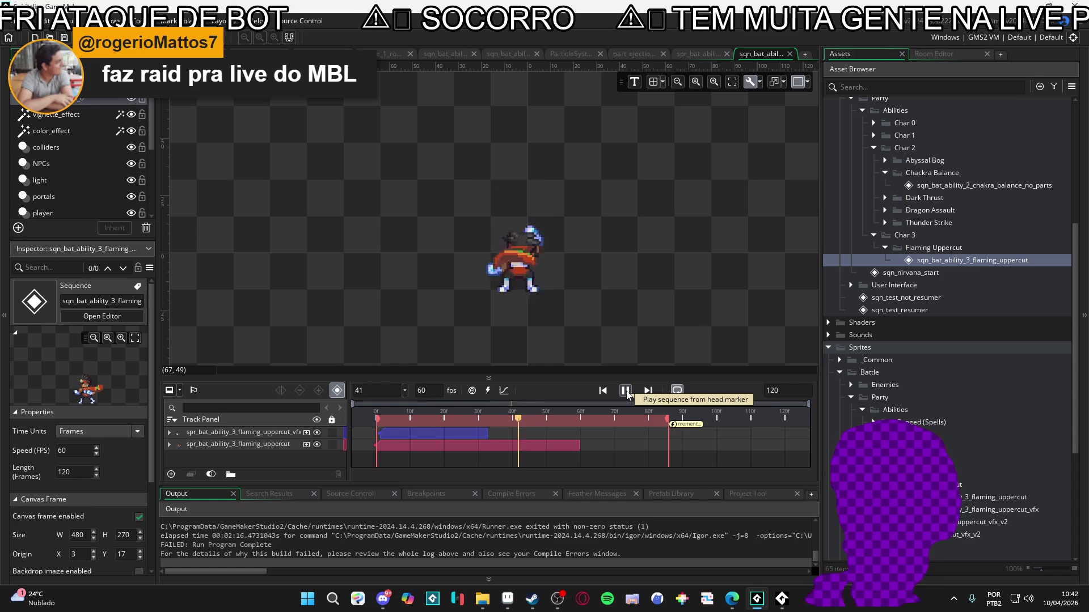
left_click(625, 391)
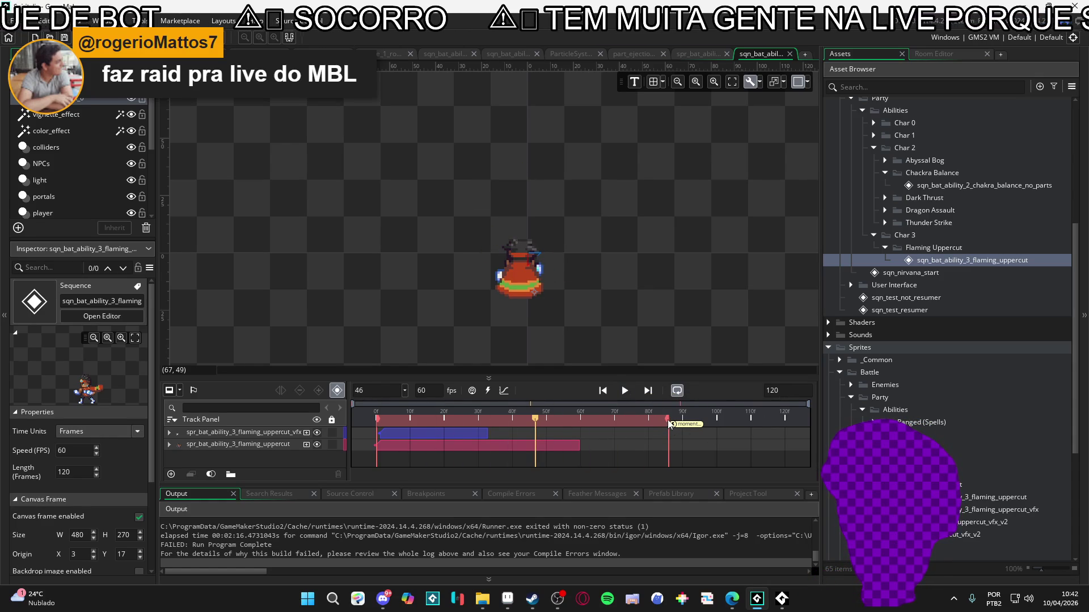
Extend the play range end and moment marker to frame 120 and enlarge the timeline.
left_click_drag(668, 420, 783, 420)
left_click_drag(676, 430, 785, 424)
left_click_drag(475, 376, 489, 347)
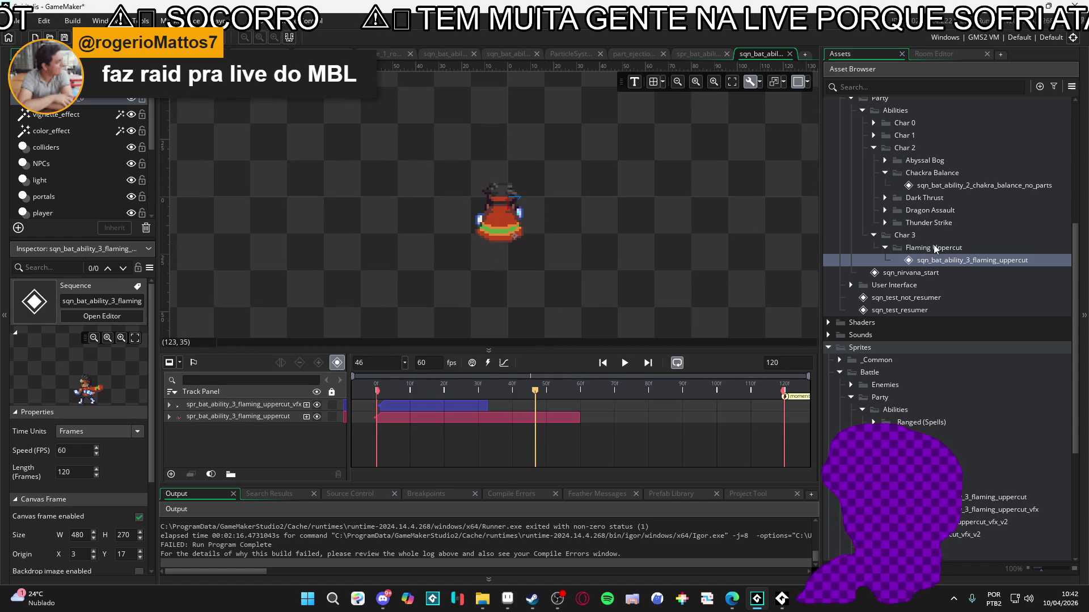
scroll(933, 245, "down", 3)
left_click(997, 430)
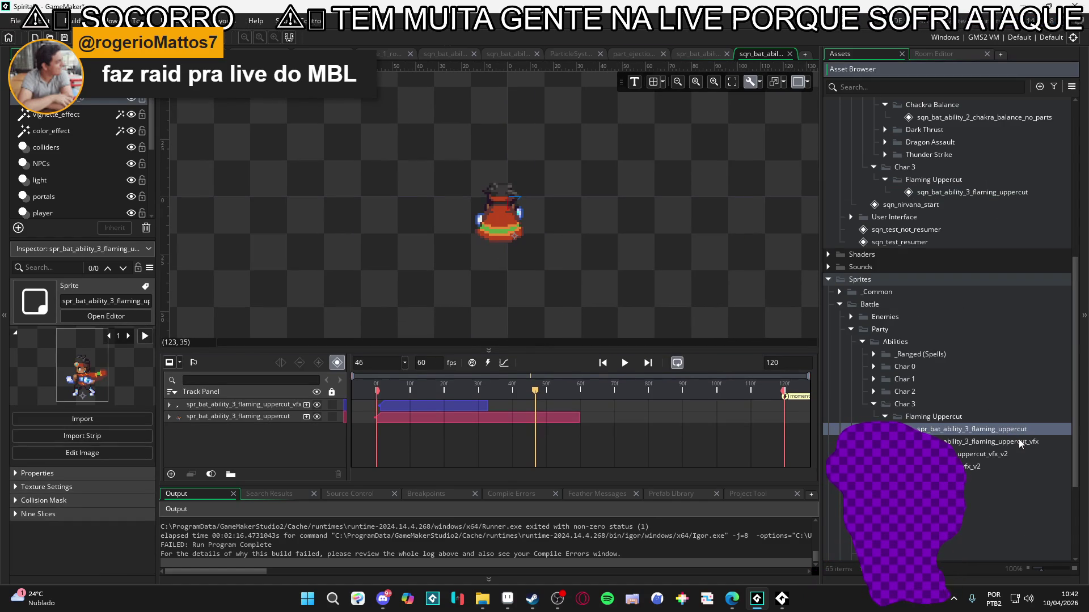
Add a spr_themba_uppercut_vfx_v2 track and set the flaming uppercut sprite's Position X and Y to 0.
mouse_move(1001, 459)
left_mouse_down()
mouse_move(1015, 456)
mouse_move(595, 266)
mouse_move(513, 241)
mouse_move(520, 287)
left_mouse_up()
left_click(545, 229)
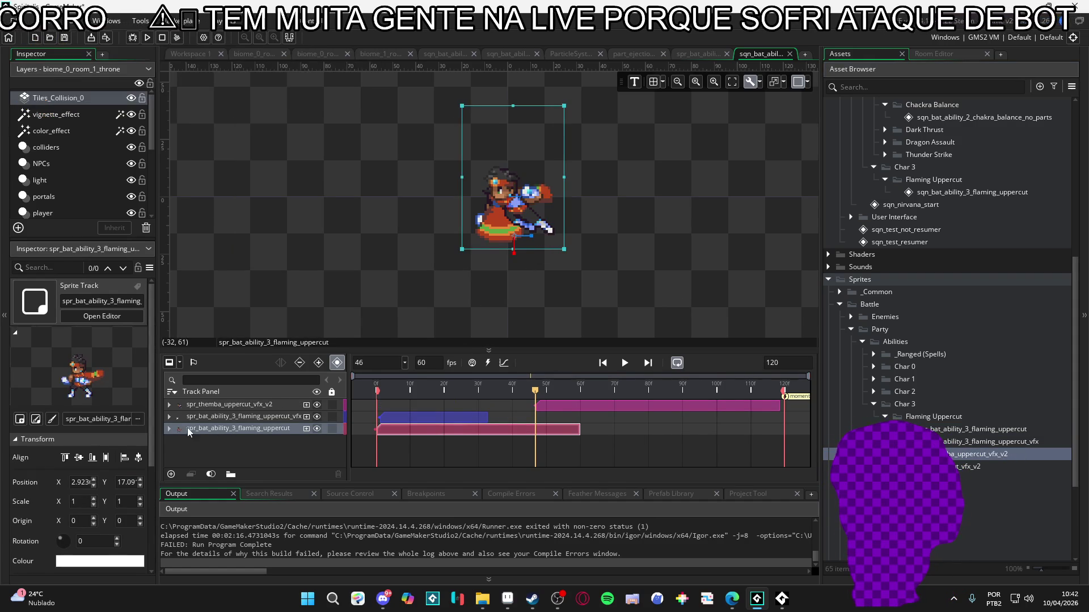
left_click(169, 429)
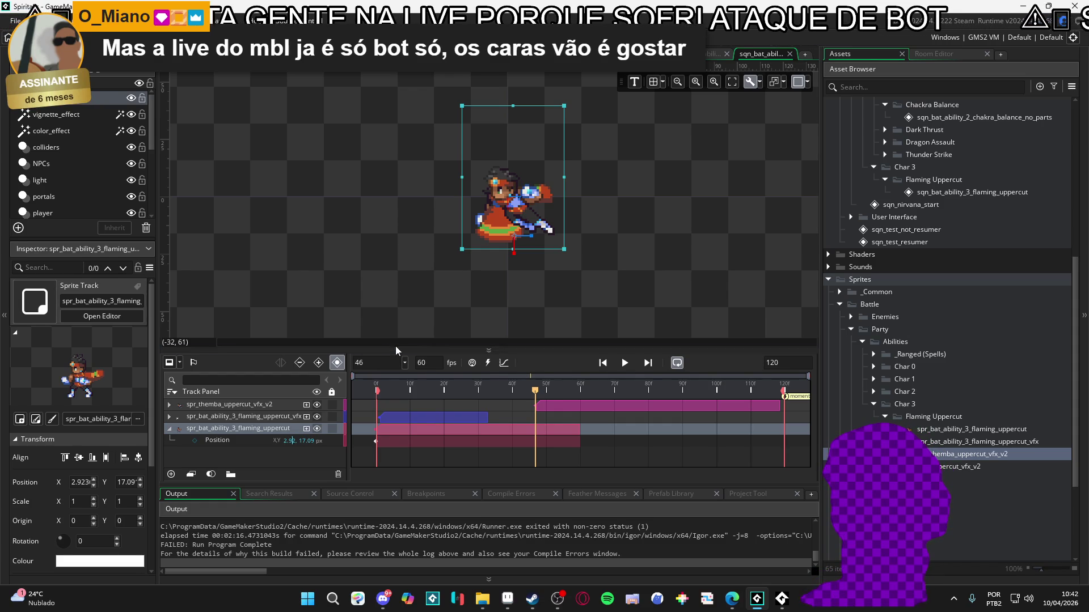
key("ctrl+a")
type("0")
key("Tab")
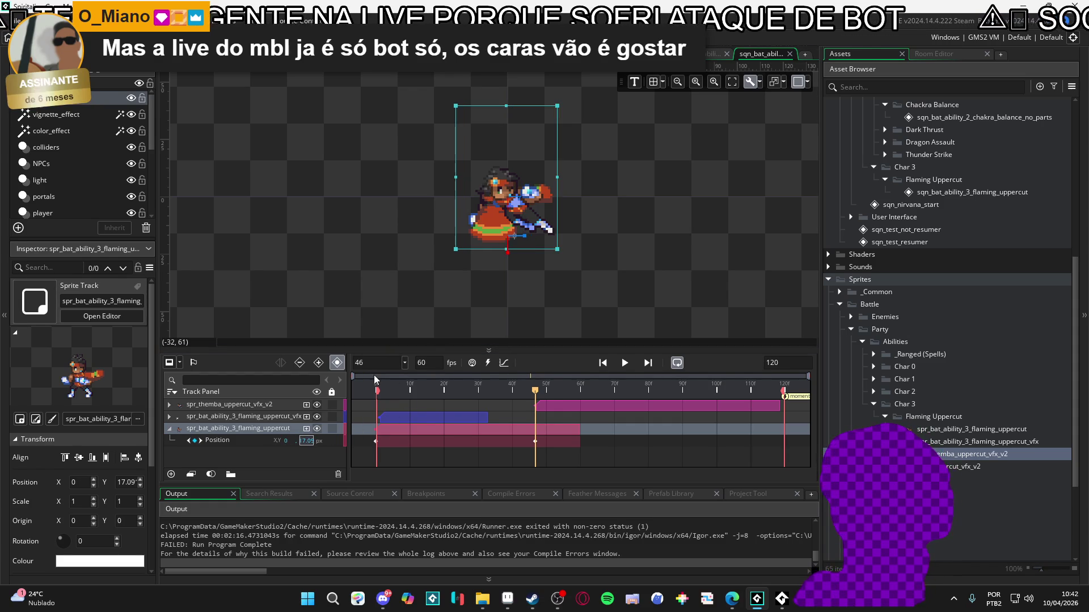
type("0")
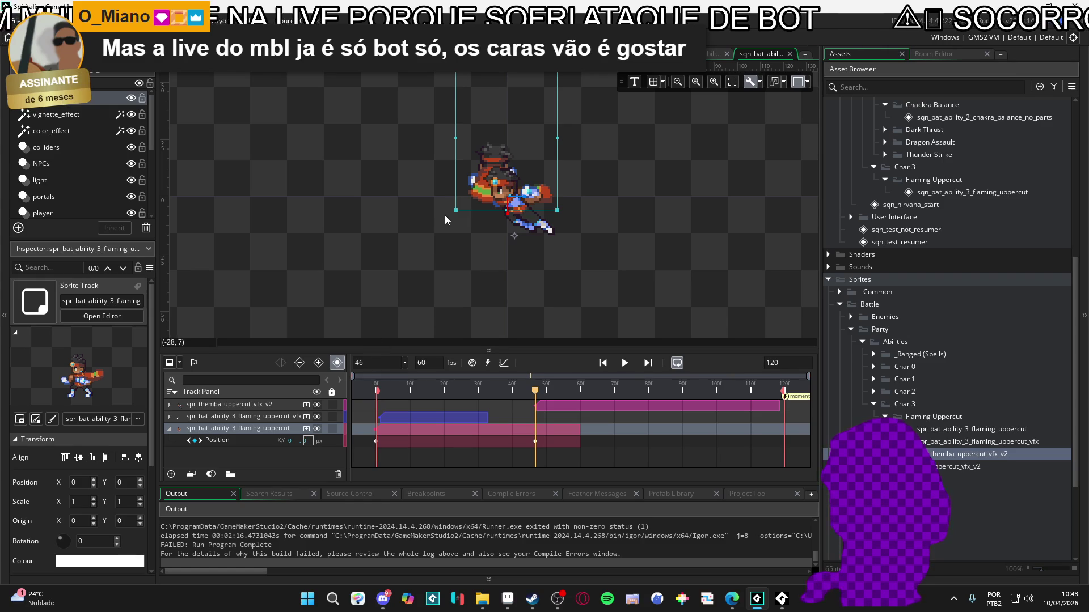
Delete the flaming uppercut track's frame-46 Position keyframe and preview the result.
left_click(625, 364)
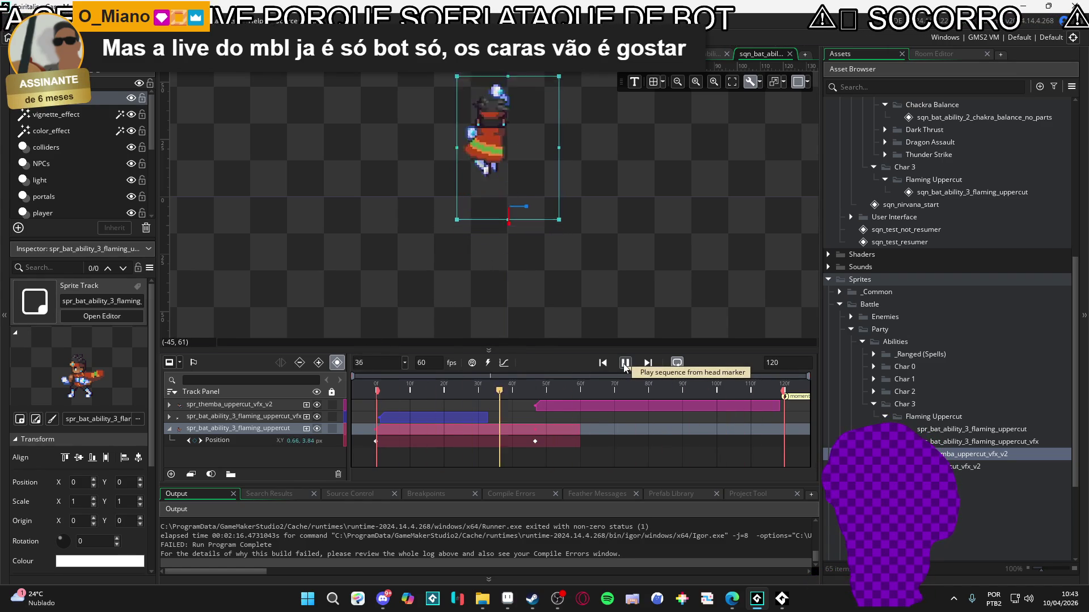
left_click(626, 364)
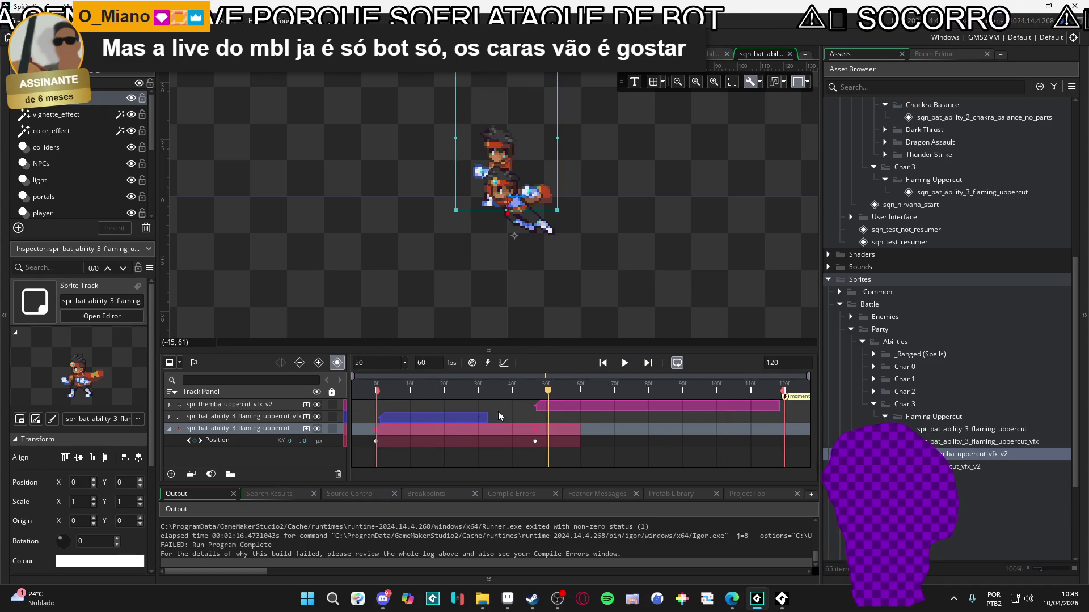
left_click(375, 441)
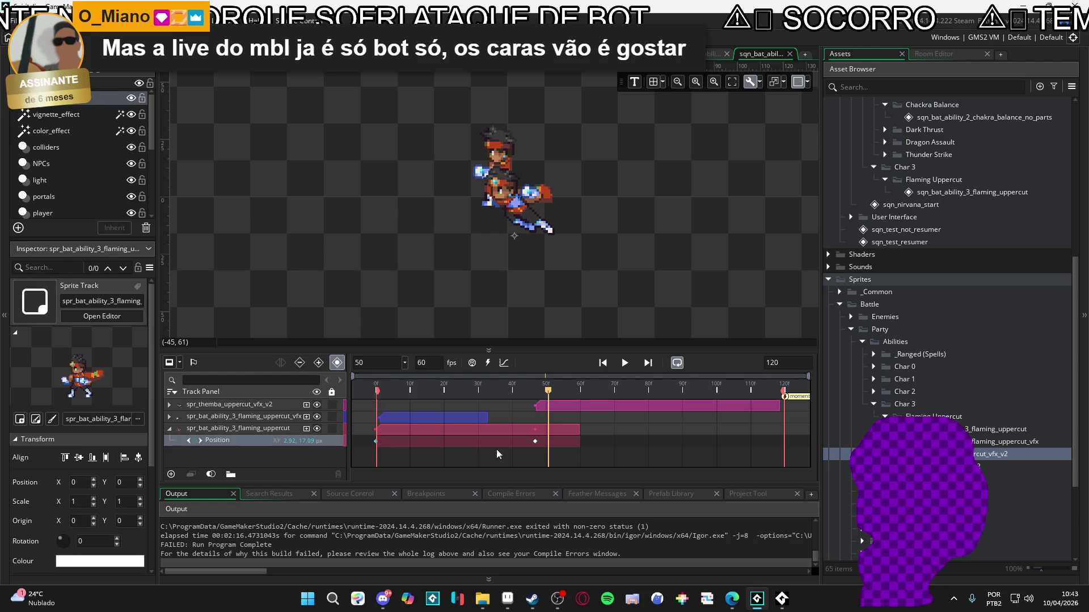
left_click_drag(537, 441, 377, 441)
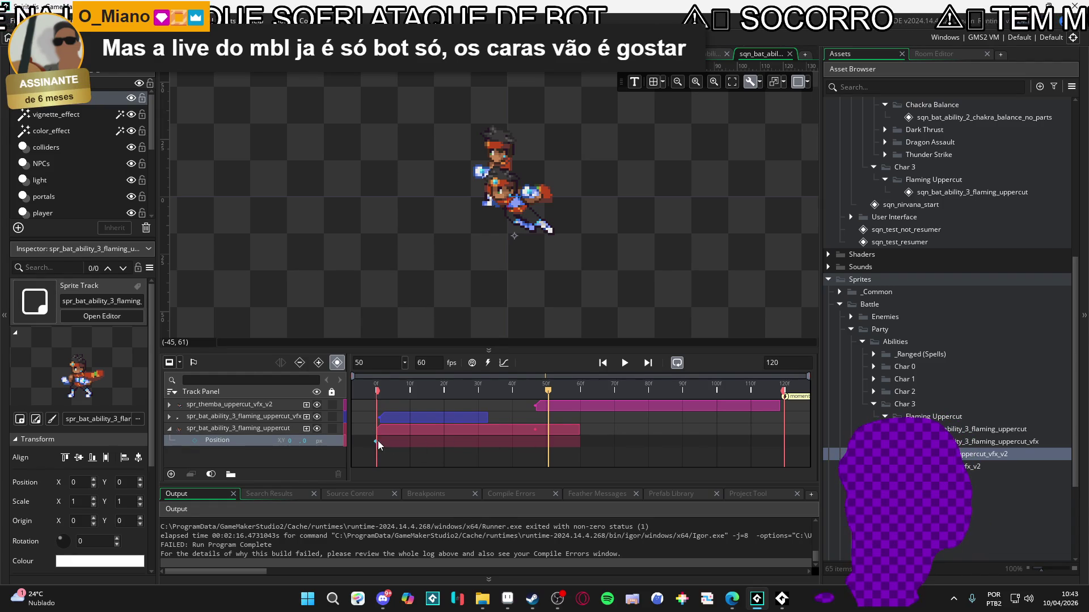
key("space")
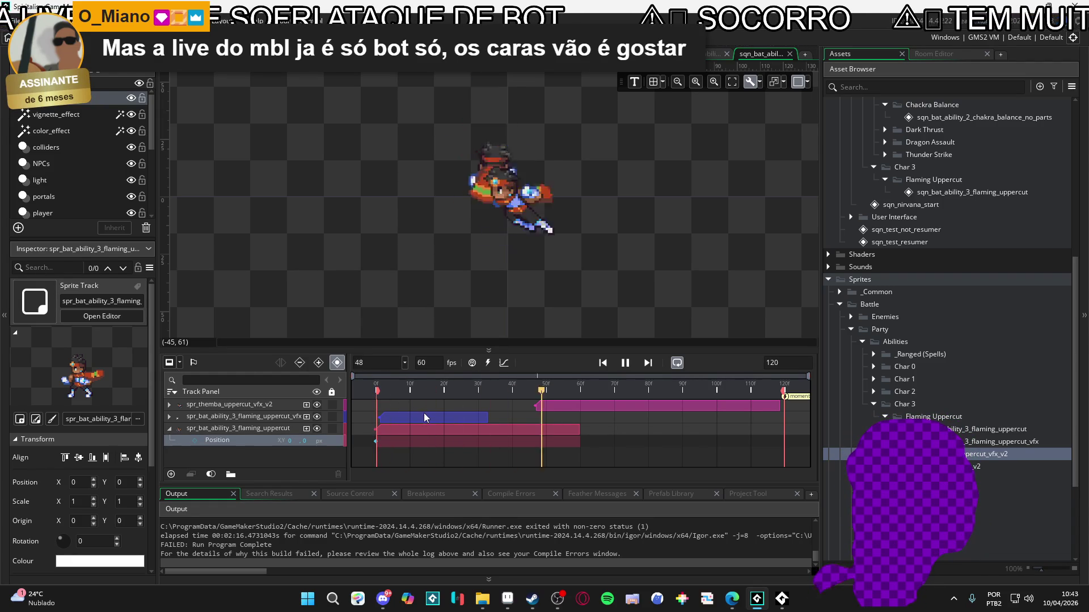
key("space")
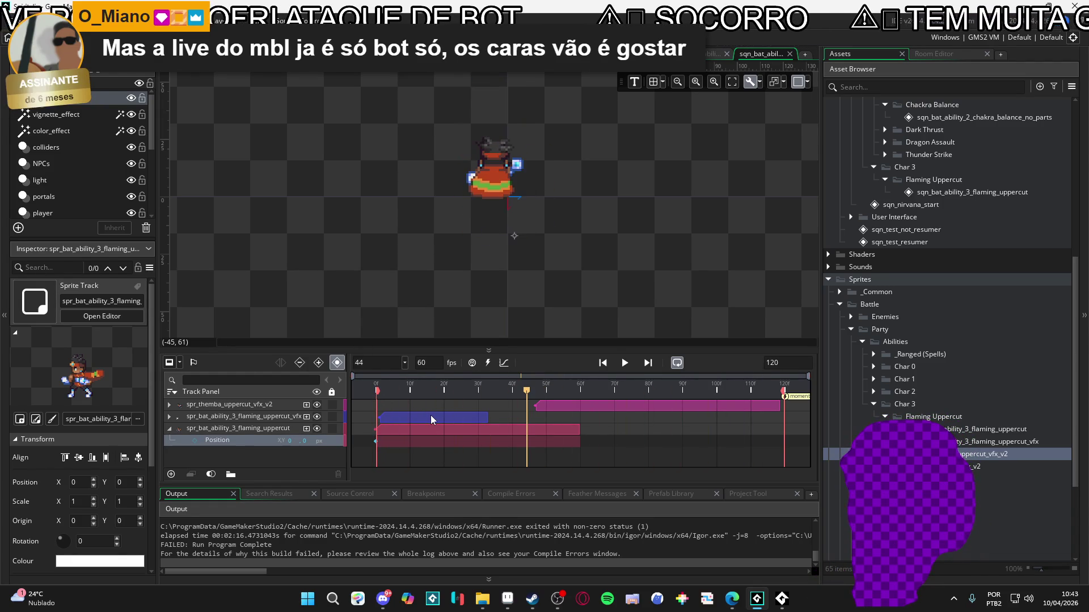
left_click_drag(476, 382, 338, 369)
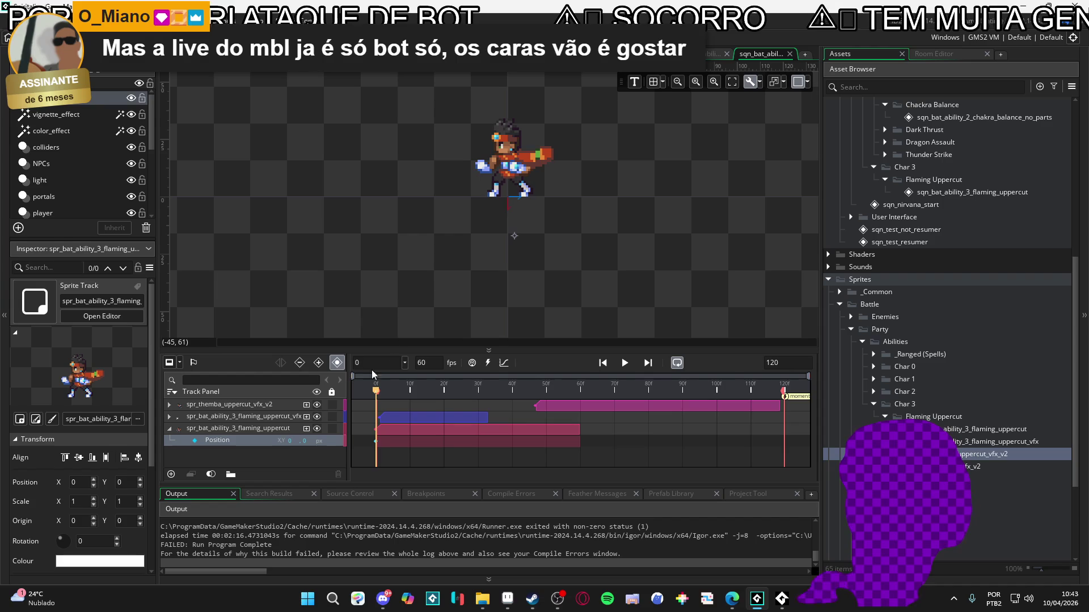
mouse_move(406, 387)
left_mouse_down()
mouse_move(431, 389)
mouse_move(379, 390)
mouse_move(433, 392)
mouse_move(379, 393)
left_mouse_up()
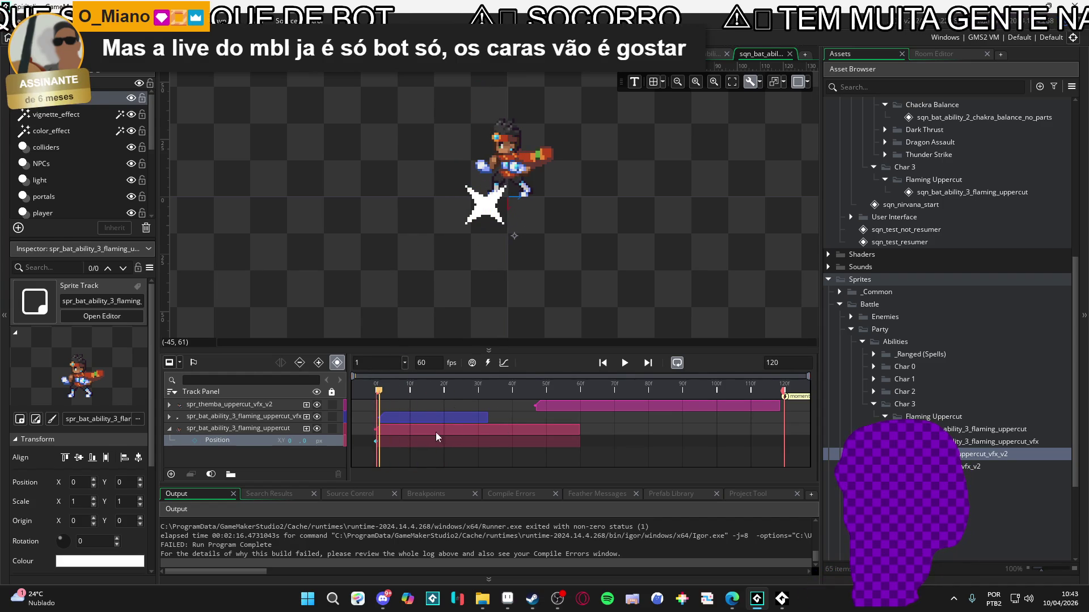
Hide the uppercut VFX and flaming uppercut tracks.
left_click(171, 417)
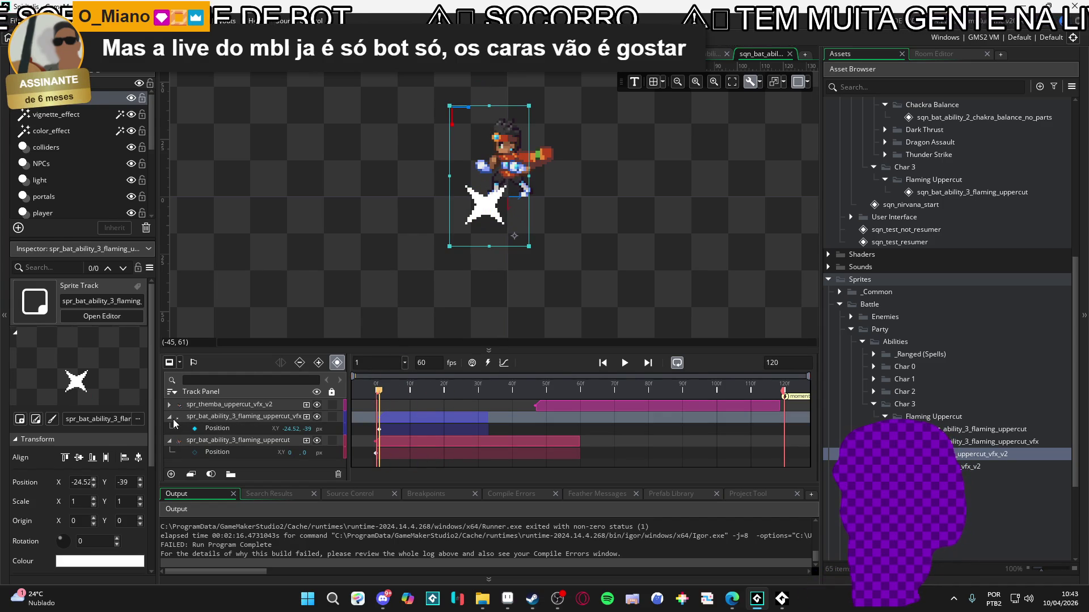
left_click(174, 421)
left_click(208, 427)
mouse_move(431, 391)
left_mouse_down()
mouse_move(413, 391)
mouse_move(431, 397)
left_mouse_up()
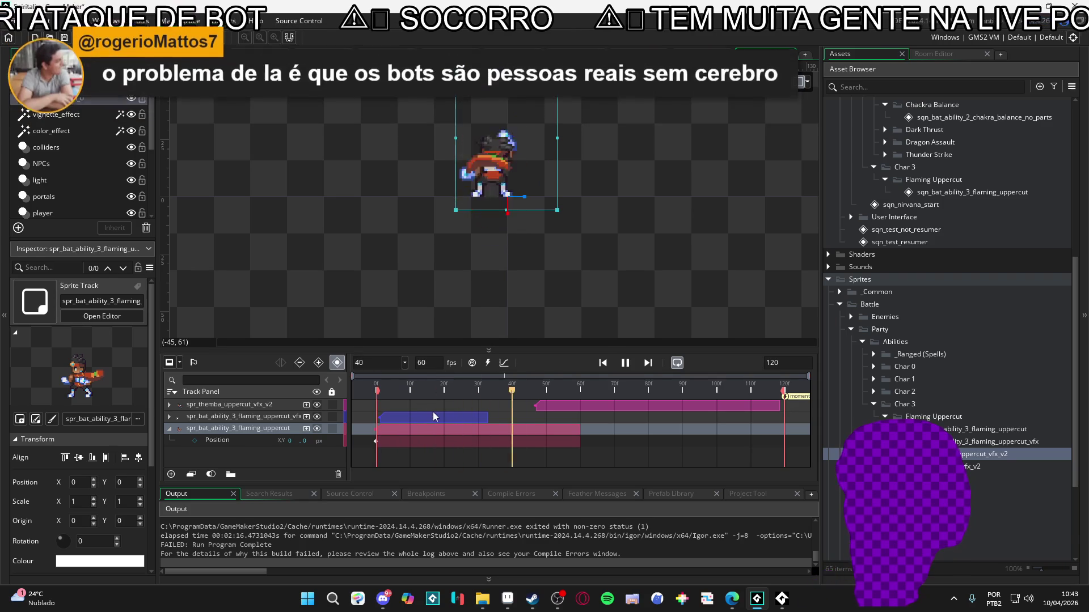
left_click(317, 417)
left_click(317, 429)
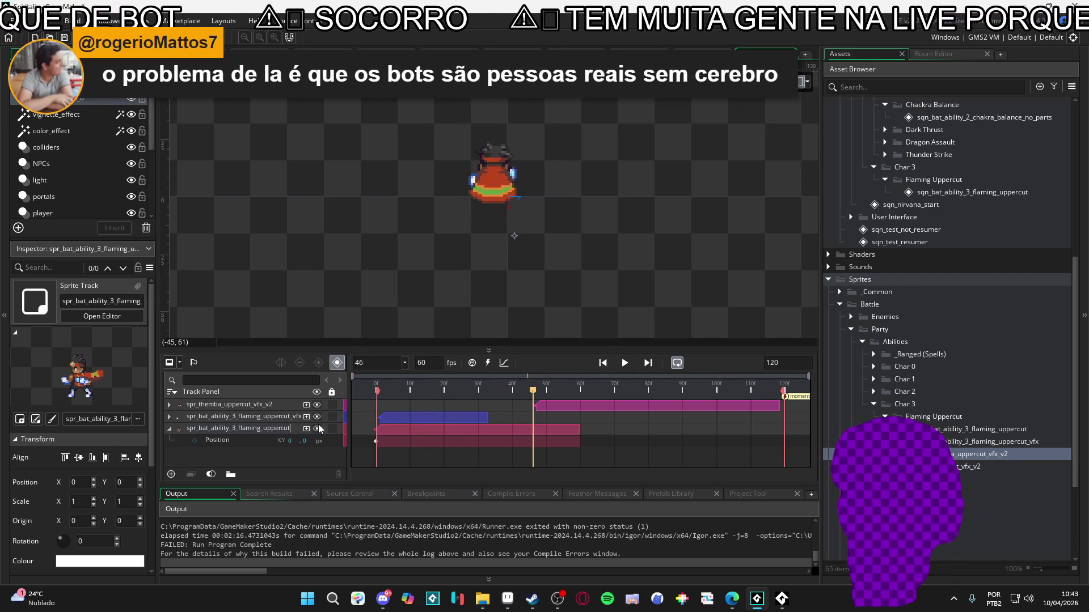
left_click(281, 403)
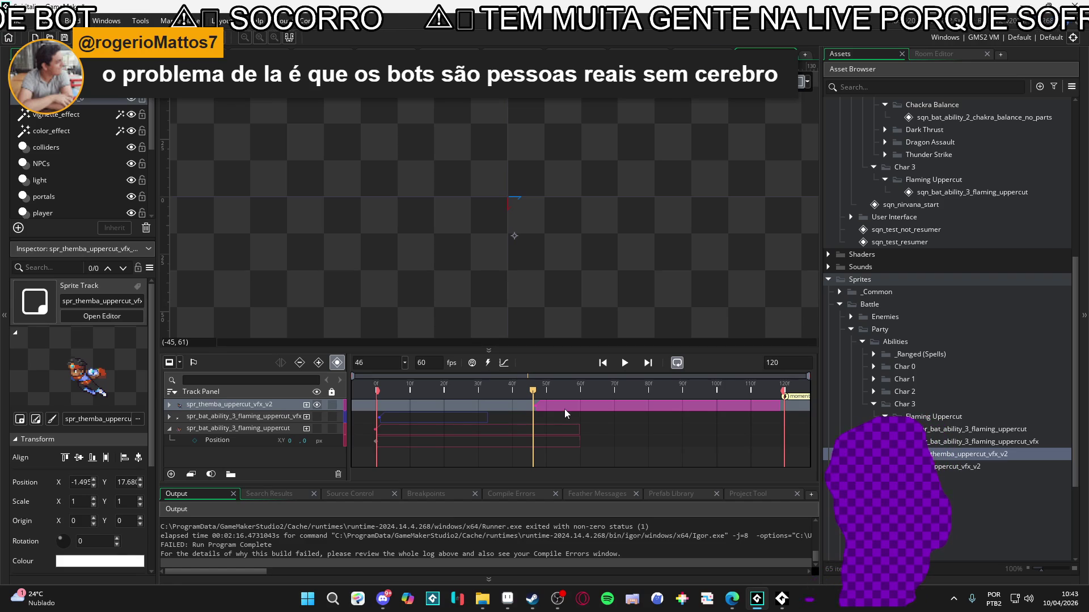
Stretch the spr_themba_uppercut_vfx_v2 clip to frames 0–119, preview, then trim it to end at 70.
left_click(566, 409)
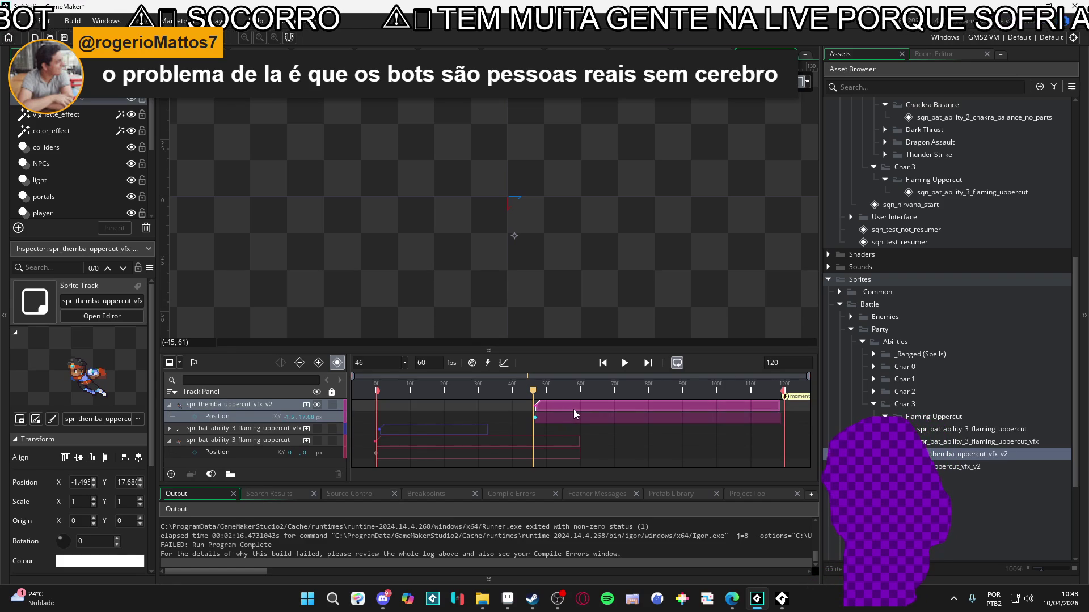
left_click_drag(575, 409, 414, 407)
left_click_drag(618, 405, 781, 412)
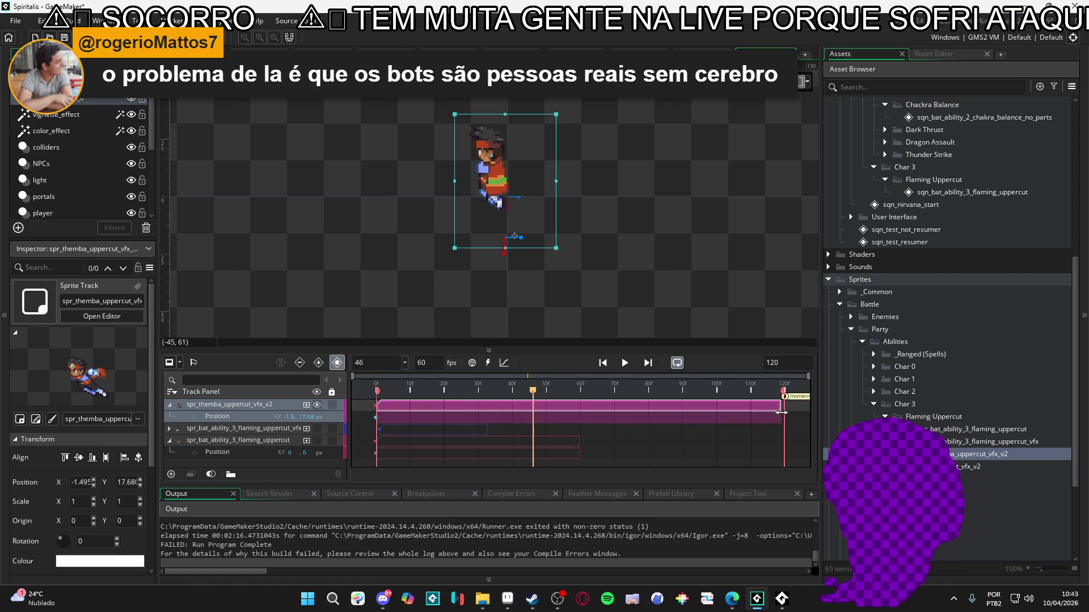
key("space")
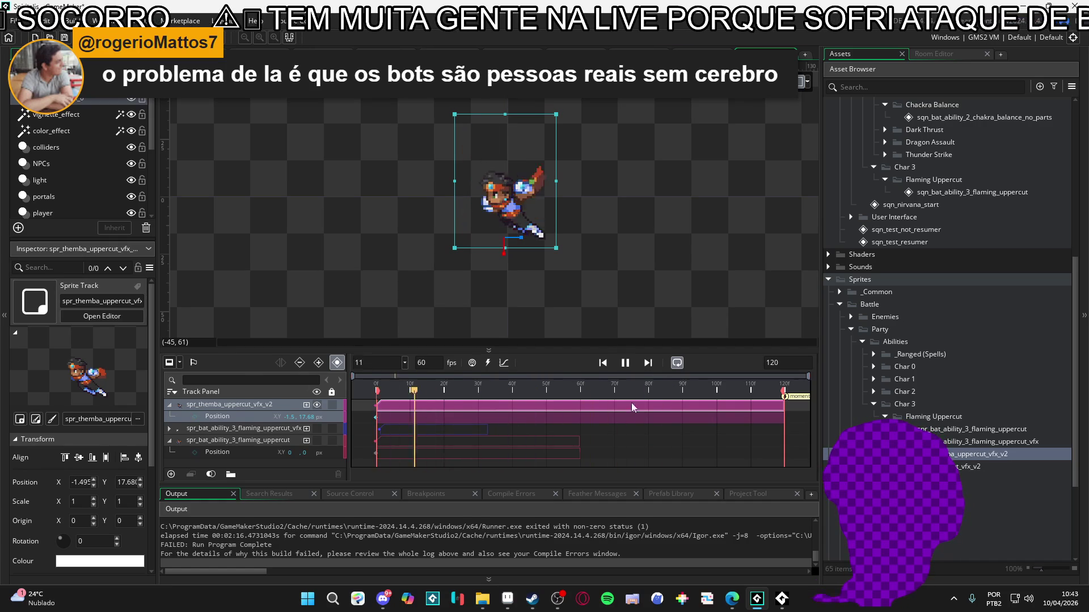
key("space")
left_click_drag(620, 395, 614, 397)
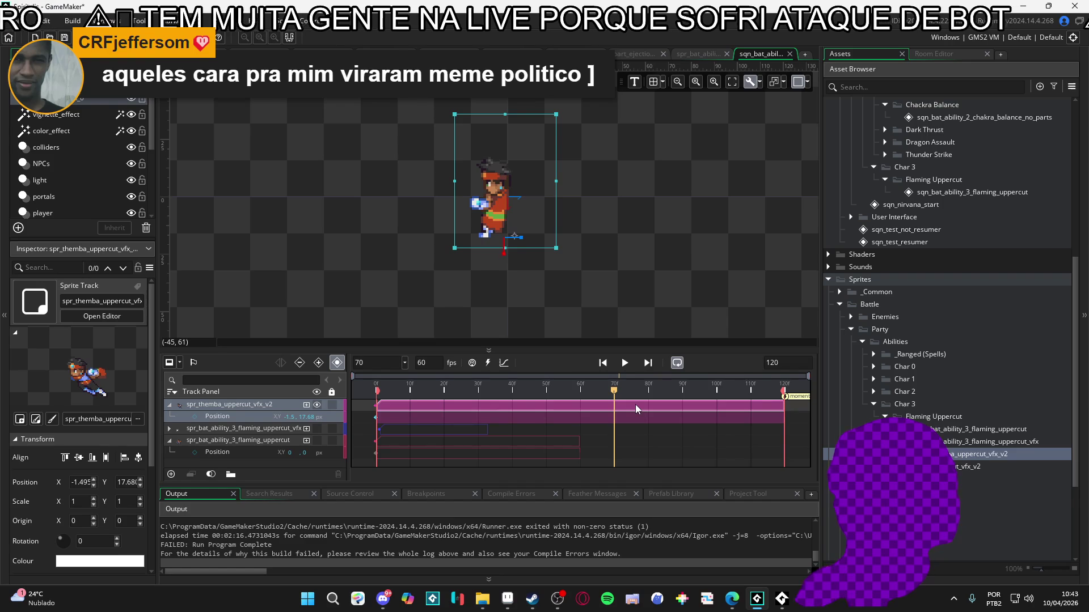
left_click_drag(783, 405, 617, 399)
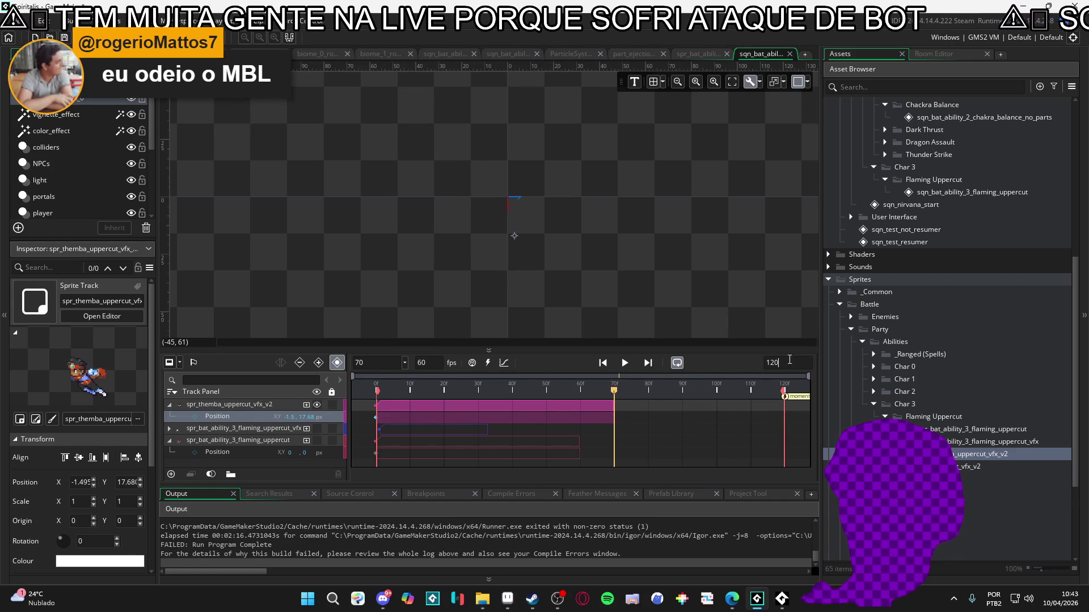
type("70")
Set the sequence length to 70 frames, preview it, and return to frame 0.
key("Return")
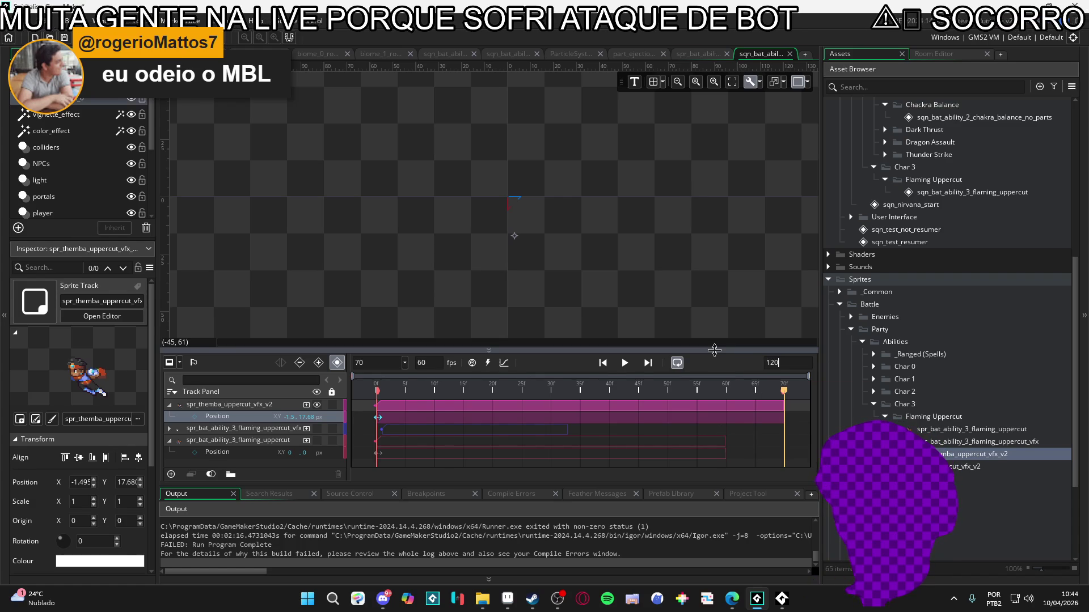
key("Return")
left_click_drag(785, 399, 613, 408)
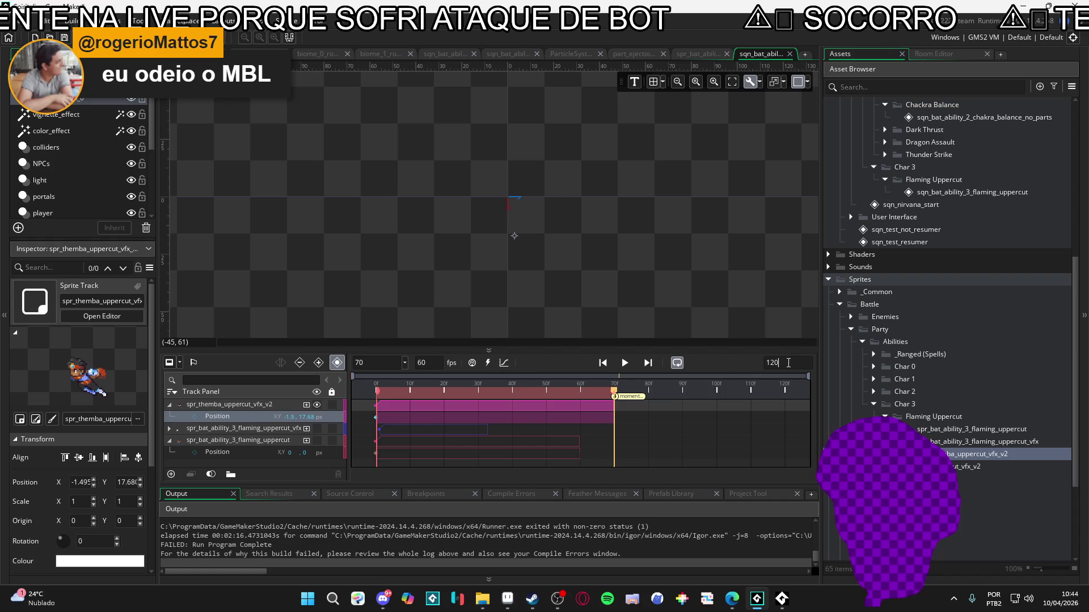
type("70")
key("Return")
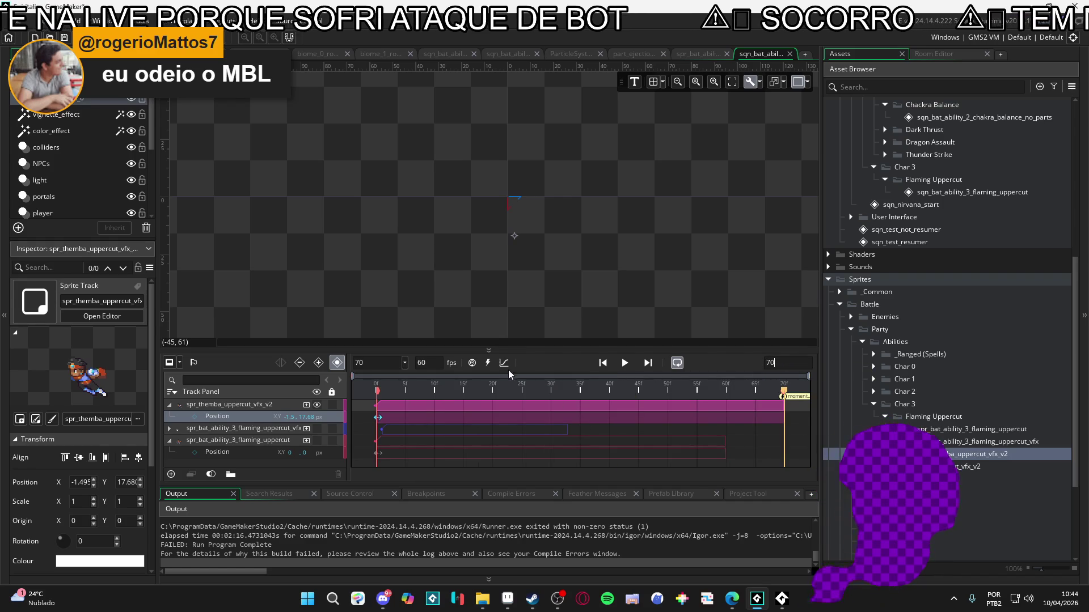
key("space")
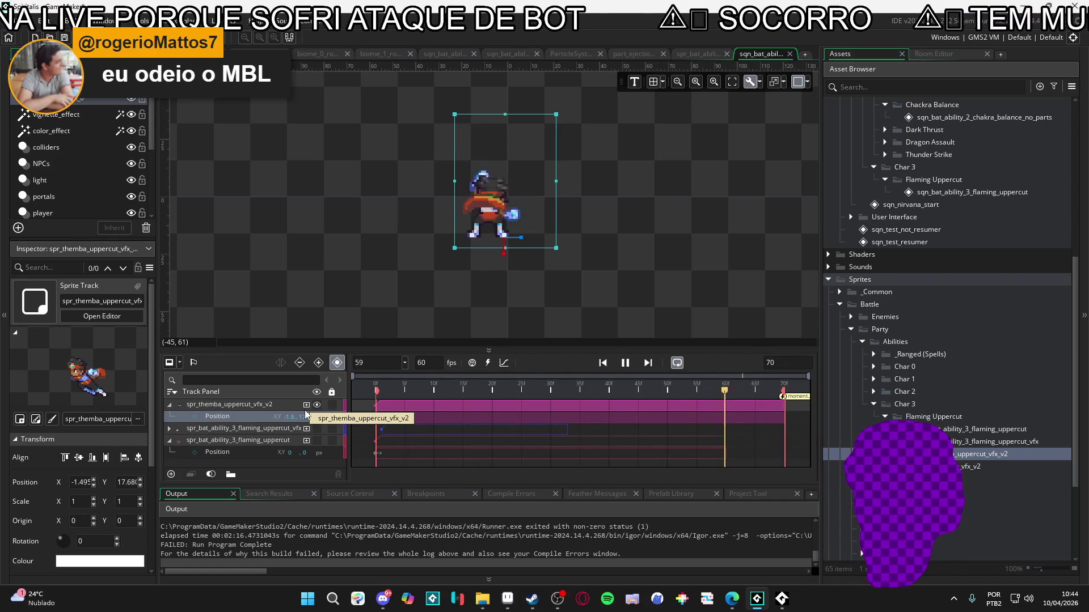
key("space")
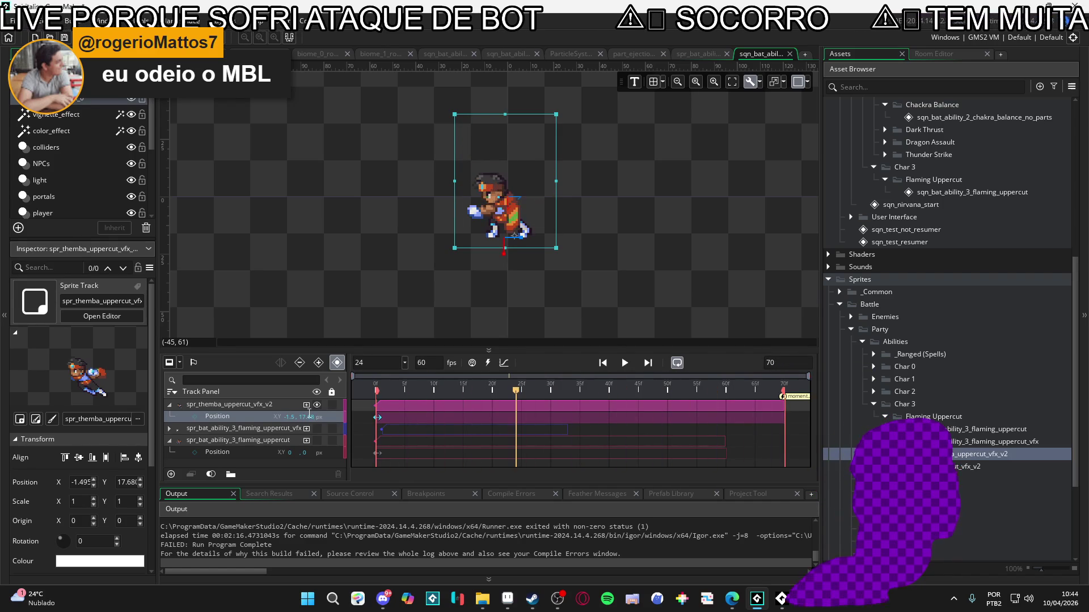
mouse_move(401, 391)
left_mouse_down()
mouse_move(346, 390)
mouse_move(450, 395)
left_mouse_up()
Add spr_uppercut_vfx_v2 at frame 13 and move it to -17.5, -8.319 beside Themba's punch.
left_click_drag(970, 467, 620, 291)
left_click_drag(480, 213, 482, 210)
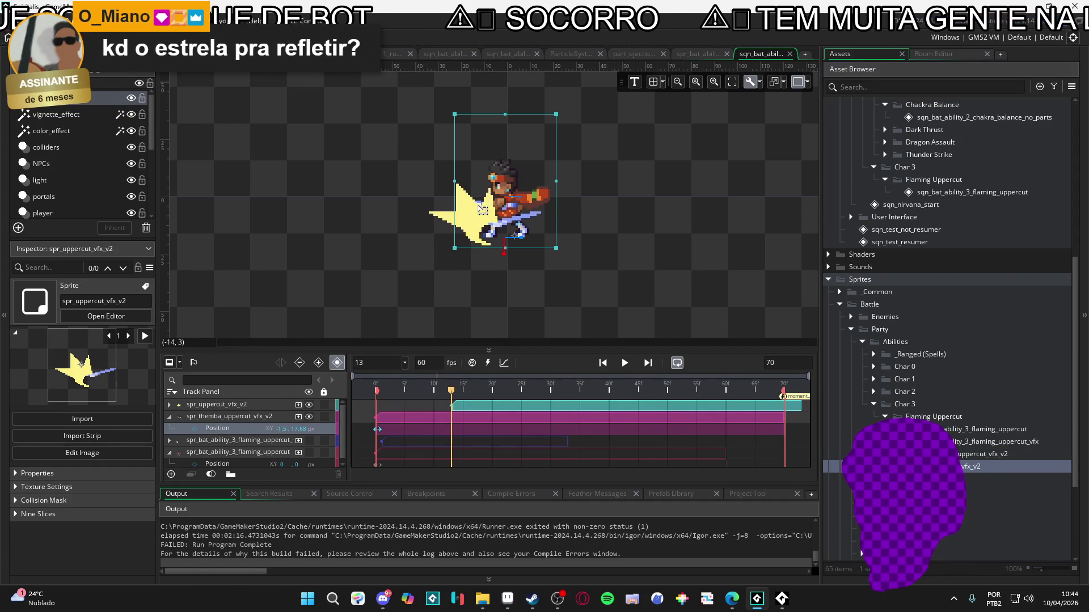
left_click(263, 408)
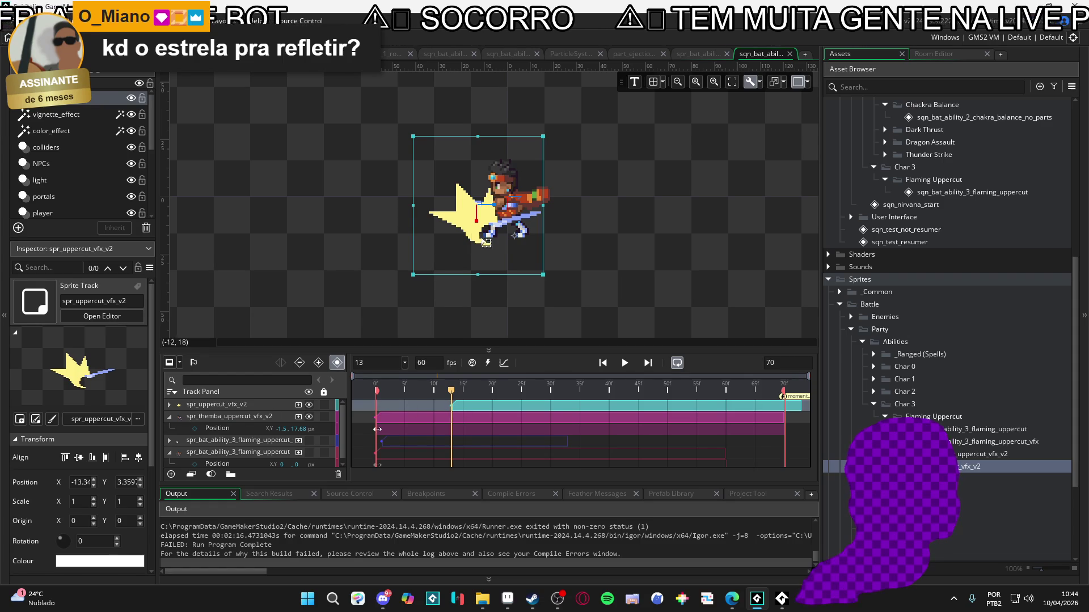
mouse_move(456, 215)
left_mouse_down()
mouse_move(448, 183)
mouse_move(461, 203)
left_mouse_up()
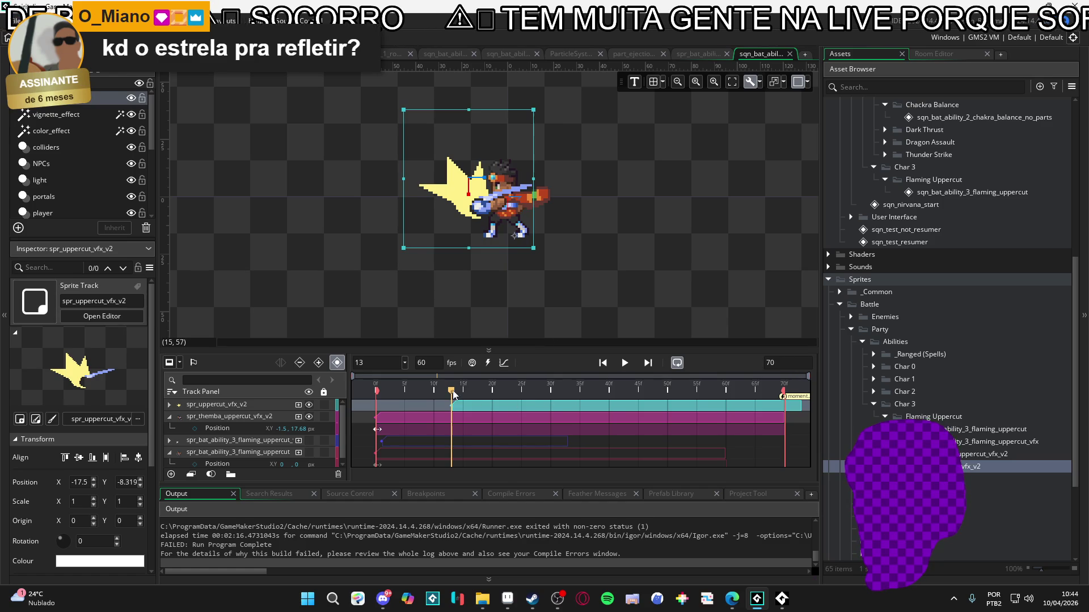
mouse_move(452, 391)
left_mouse_down()
mouse_move(525, 377)
mouse_move(437, 355)
mouse_move(698, 365)
left_mouse_up()
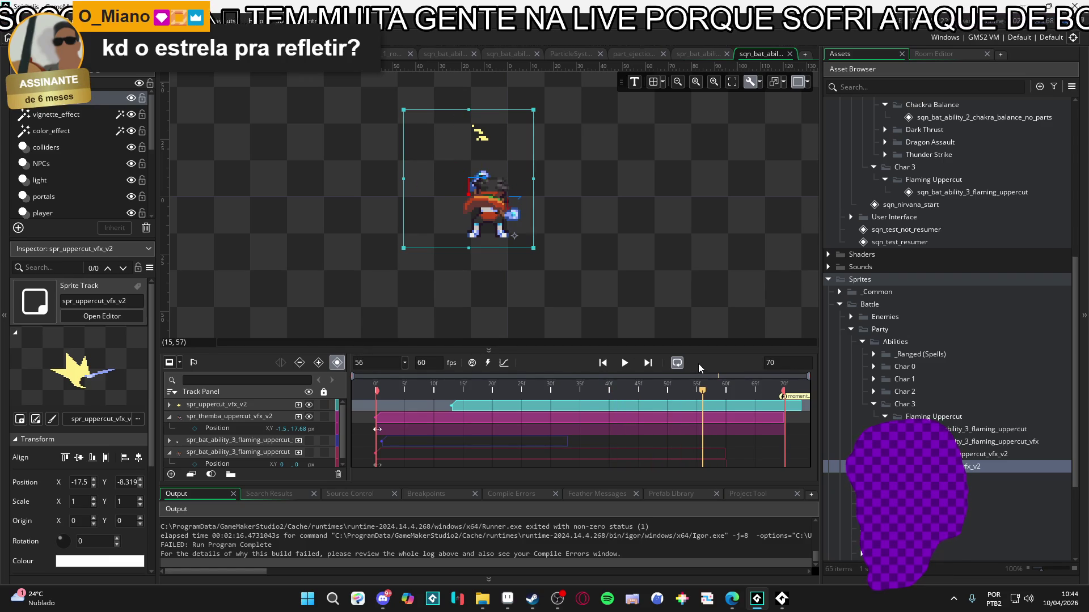
mouse_move(698, 363)
left_mouse_down()
mouse_move(433, 356)
mouse_move(471, 354)
mouse_move(441, 361)
mouse_move(457, 360)
left_mouse_up()
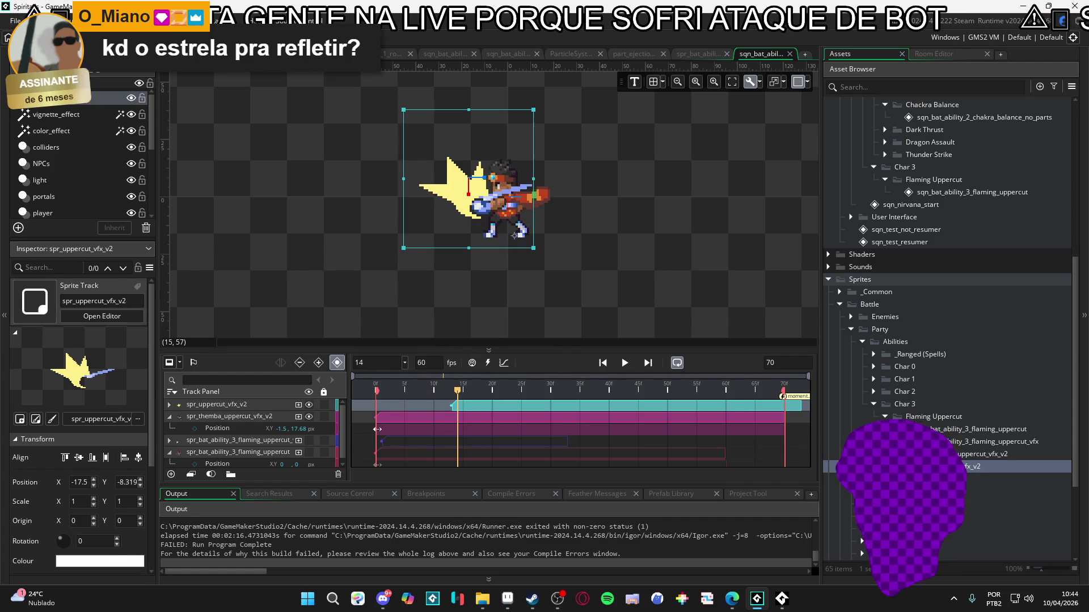
Open spr_uppercut_vfx_v2 in the Sprite editor and change its speed from 15 to 16 fps.
double_click(987, 466)
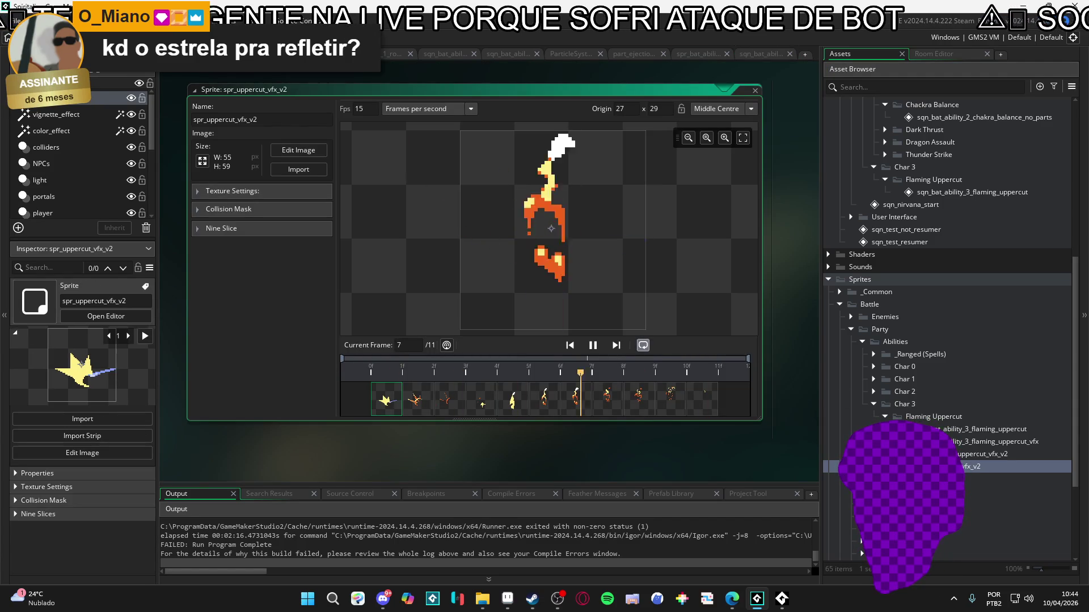
left_click(946, 429)
double_click(946, 429)
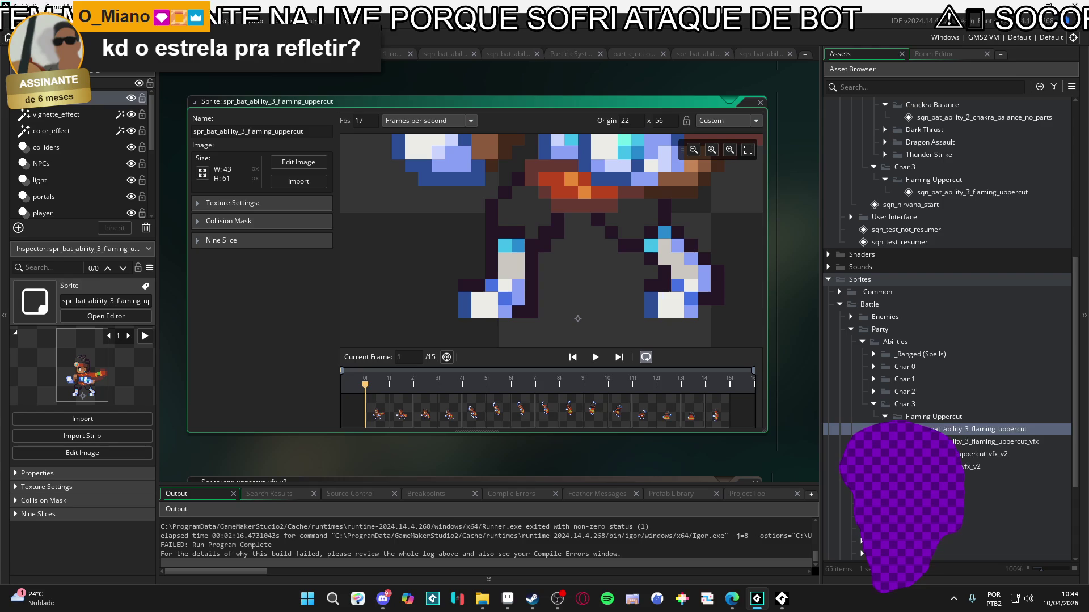
double_click(982, 454)
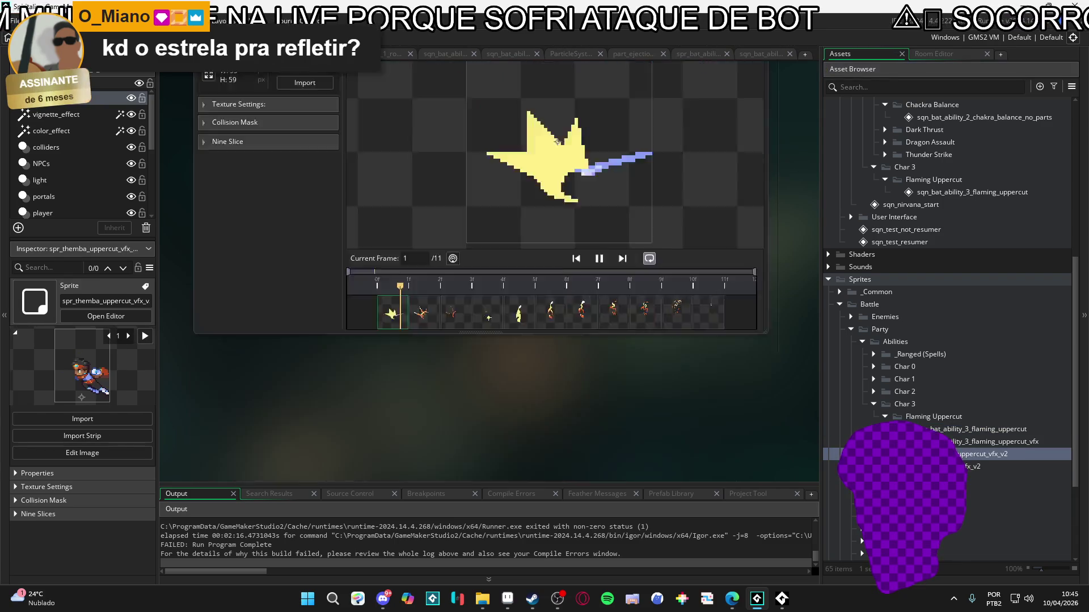
double_click(971, 467)
left_click(390, 124)
key("BackSpace")
type("6")
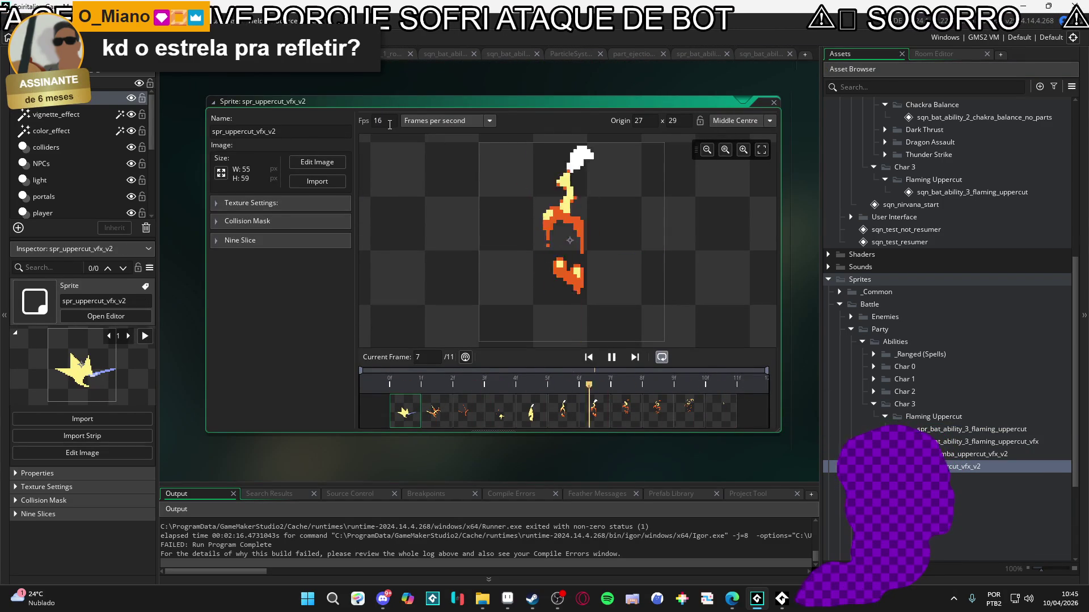
left_click(754, 53)
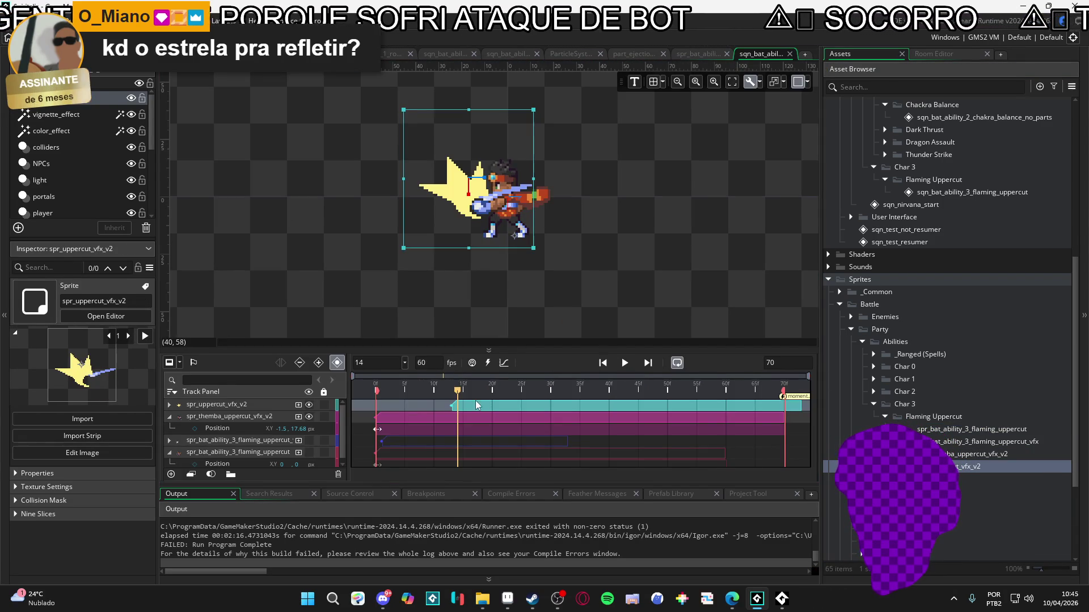
Trim the spr_uppercut_vfx_v2 clip to end at frame 54 and preview the sequence from frame 0.
mouse_move(446, 395)
left_mouse_down()
mouse_move(426, 391)
mouse_move(705, 403)
mouse_move(689, 404)
left_mouse_up()
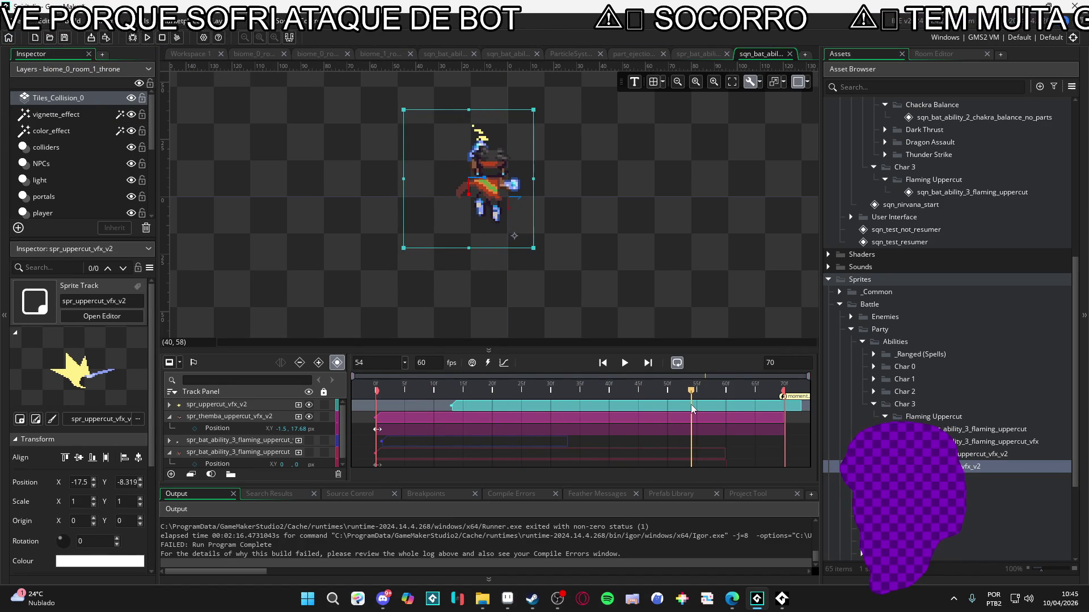
left_click_drag(800, 405, 689, 404)
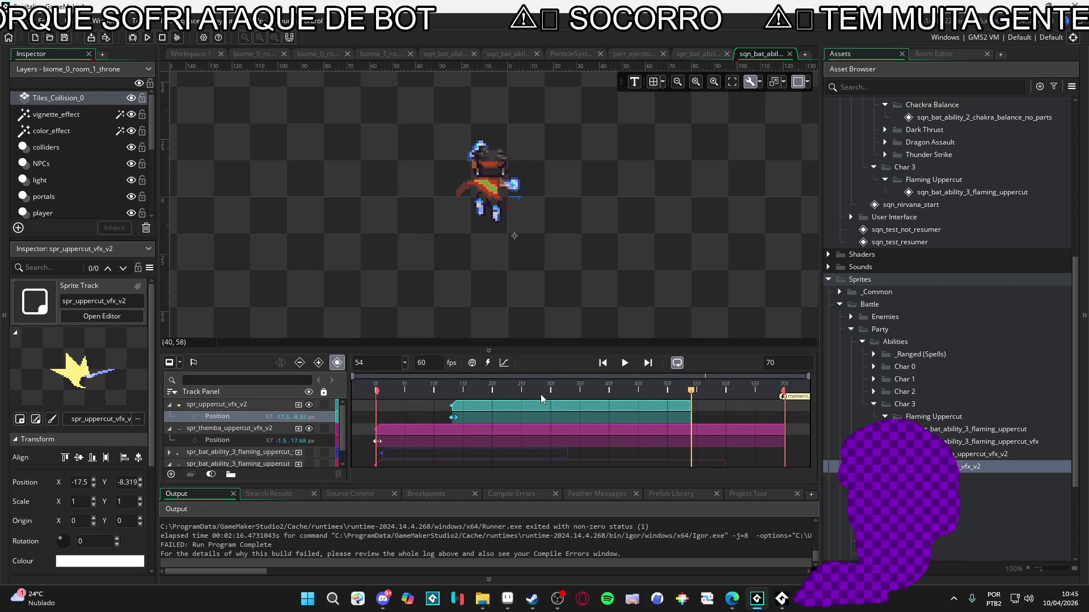
left_click(376, 389)
key("space")
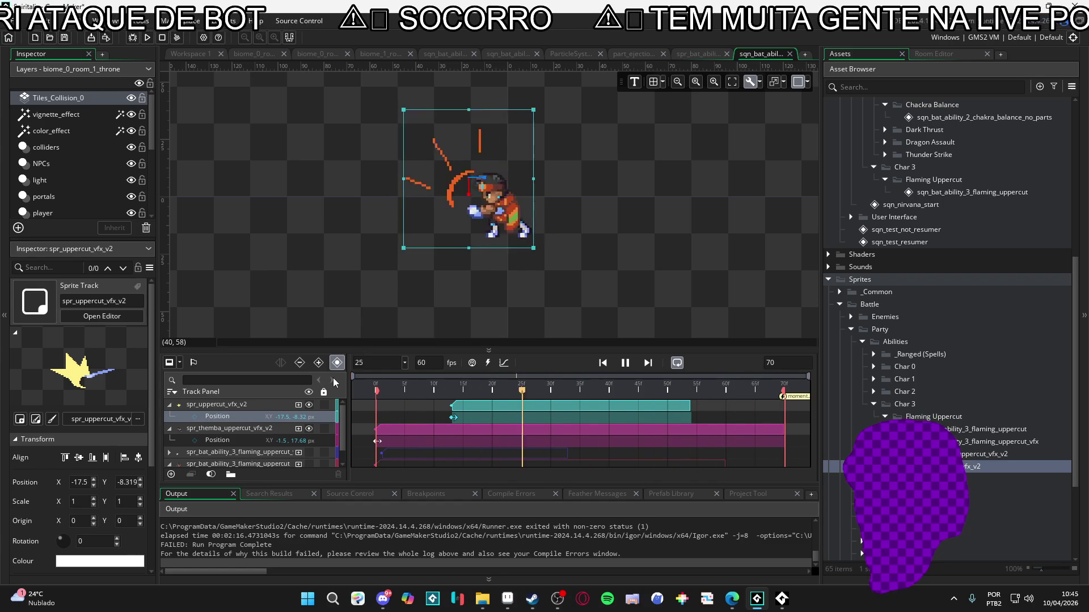
left_click(625, 366)
left_click_drag(713, 395, 789, 402)
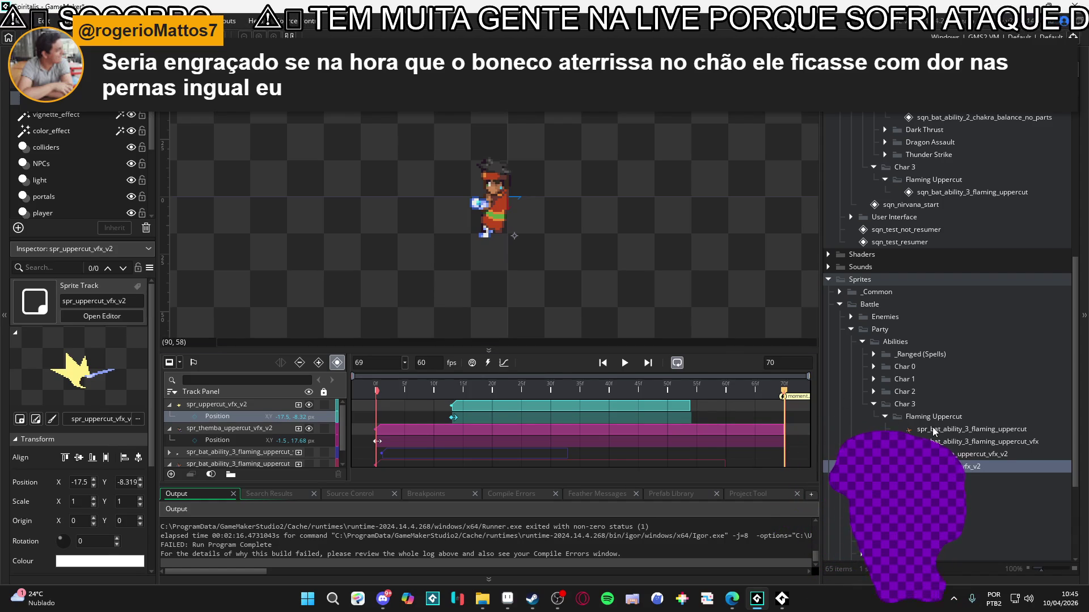
Play the flaming uppercut sequence twice, rewinding to frame 0 after each preview.
key("Return")
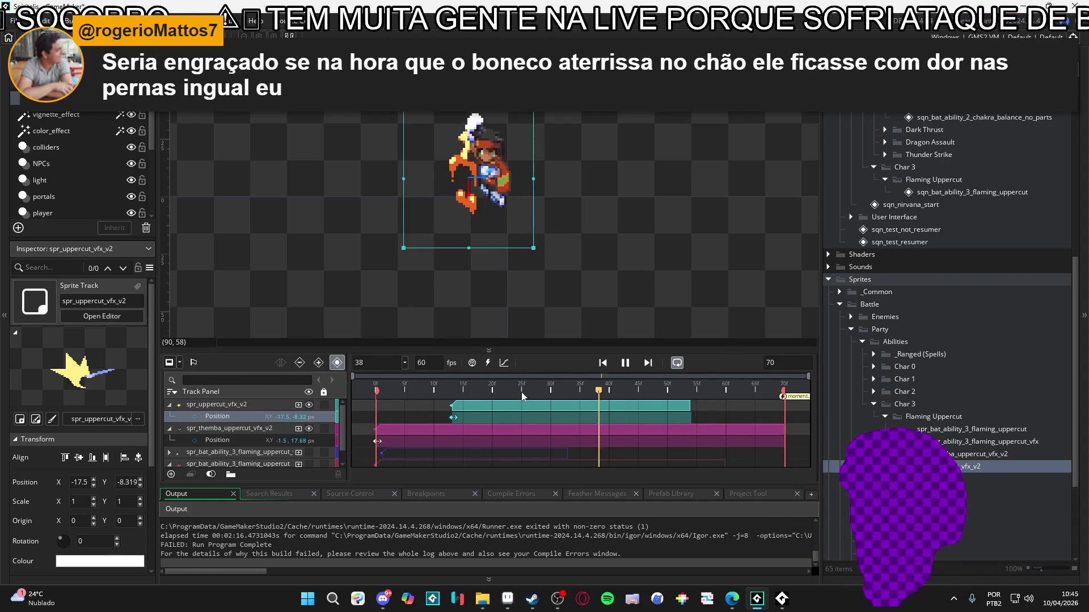
left_click(625, 363)
key("Home")
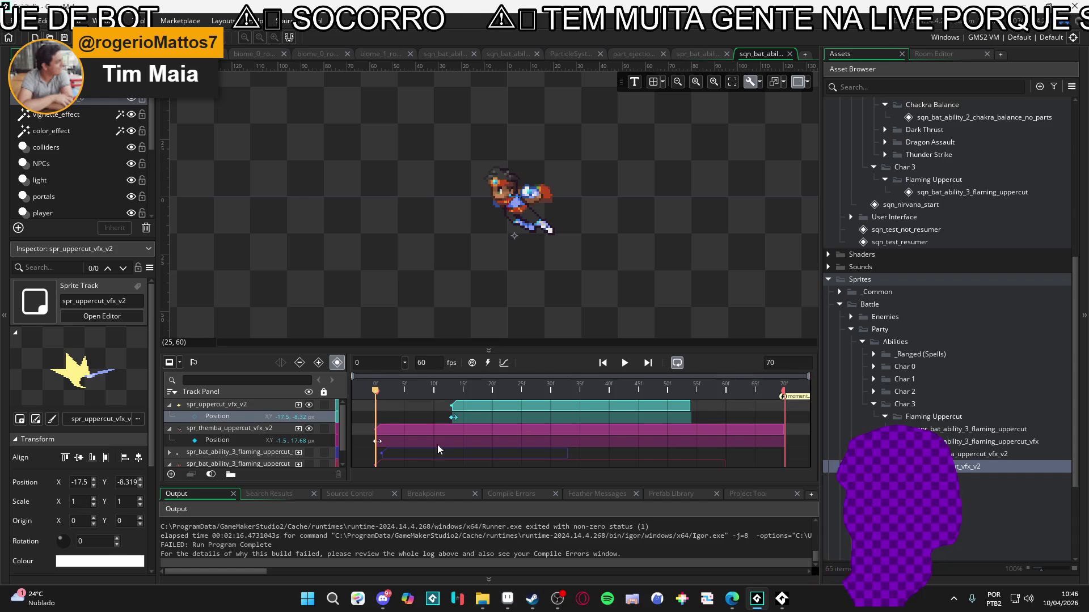
key("space")
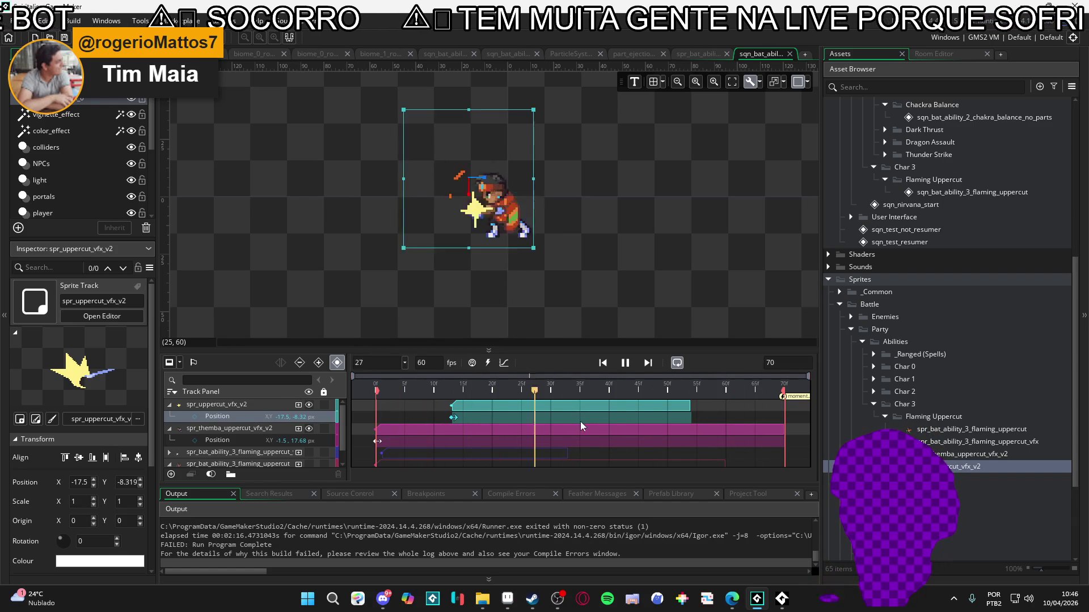
left_click(626, 367)
left_click_drag(566, 391, 376, 390)
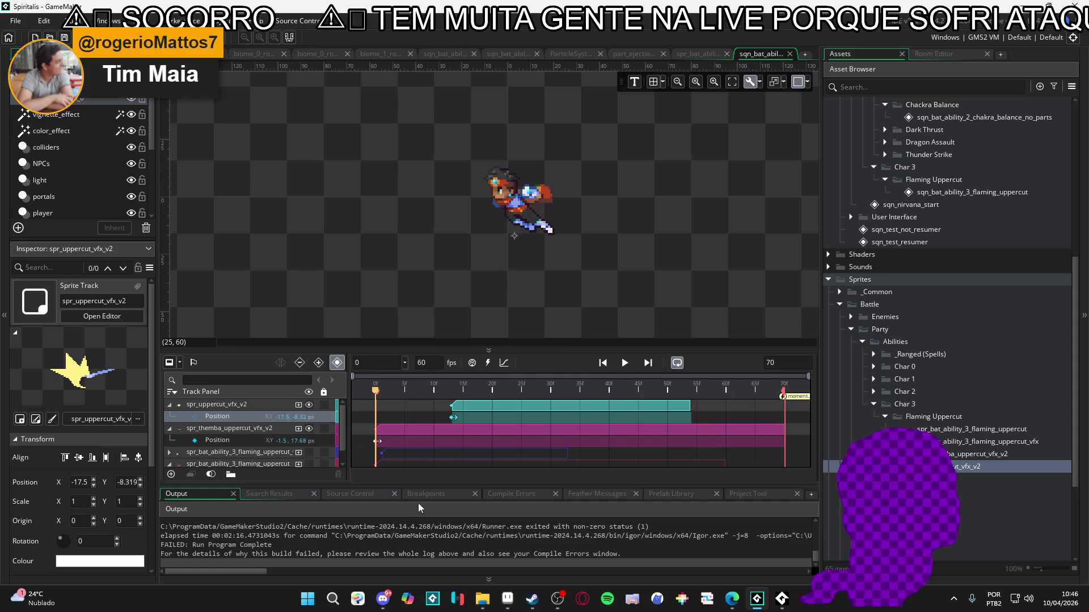
Deselect the Position keyframe and play the sequence once more.
left_click(634, 281)
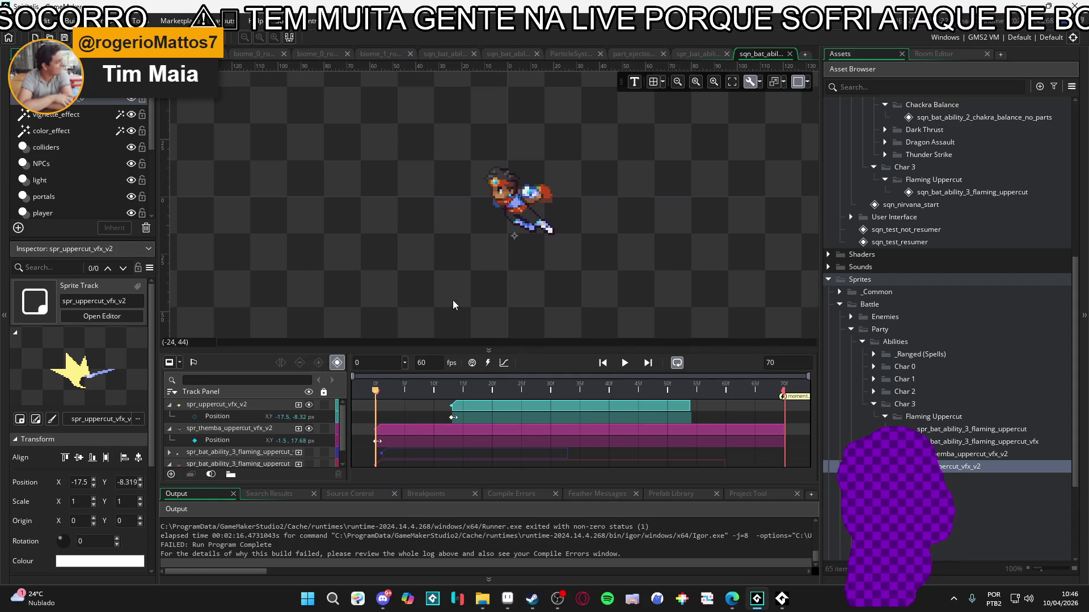
key("space")
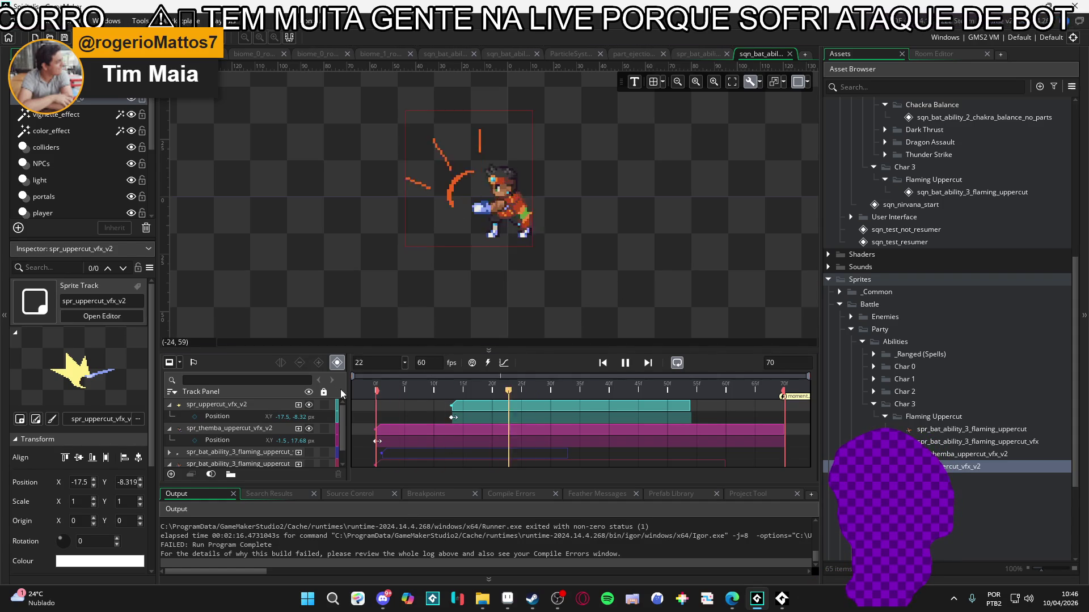
left_click(625, 363)
key("alt+Tab")
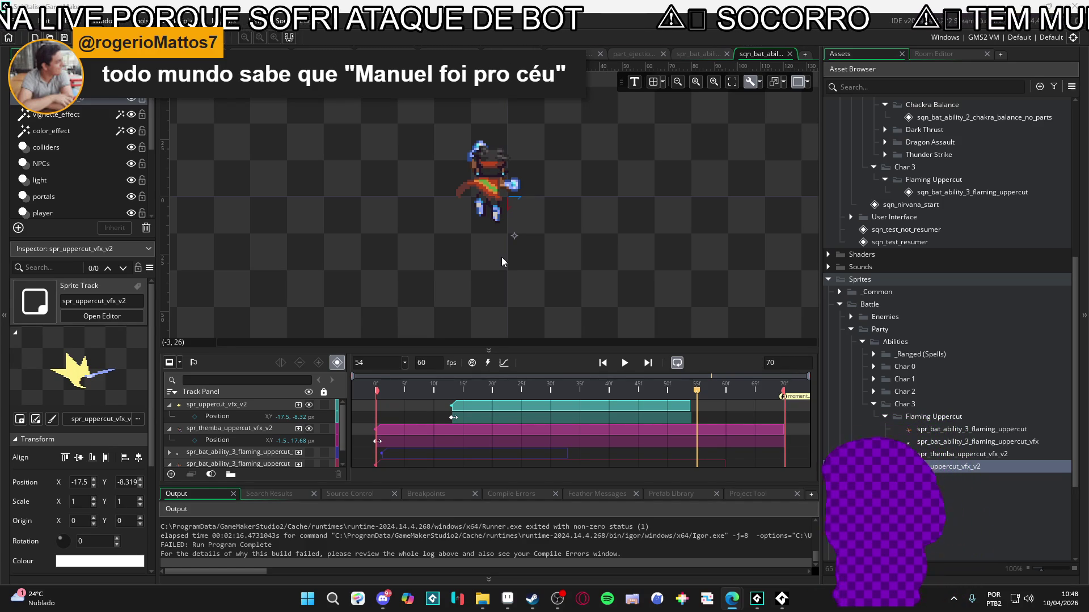
Rewind to frame 0 and briefly play the sequence.
key("Home")
key("Return")
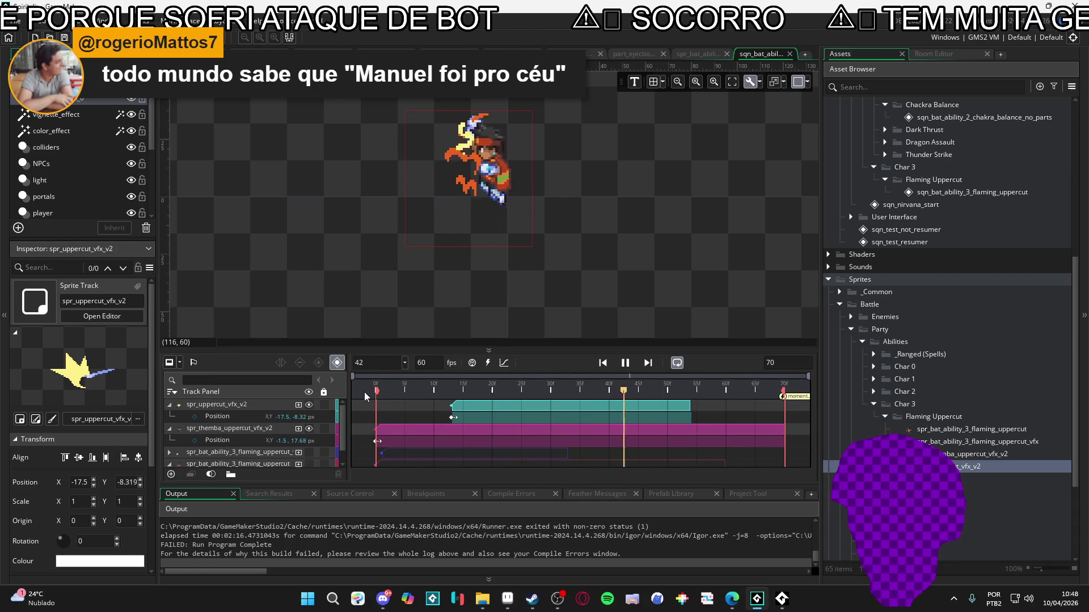
key("Return")
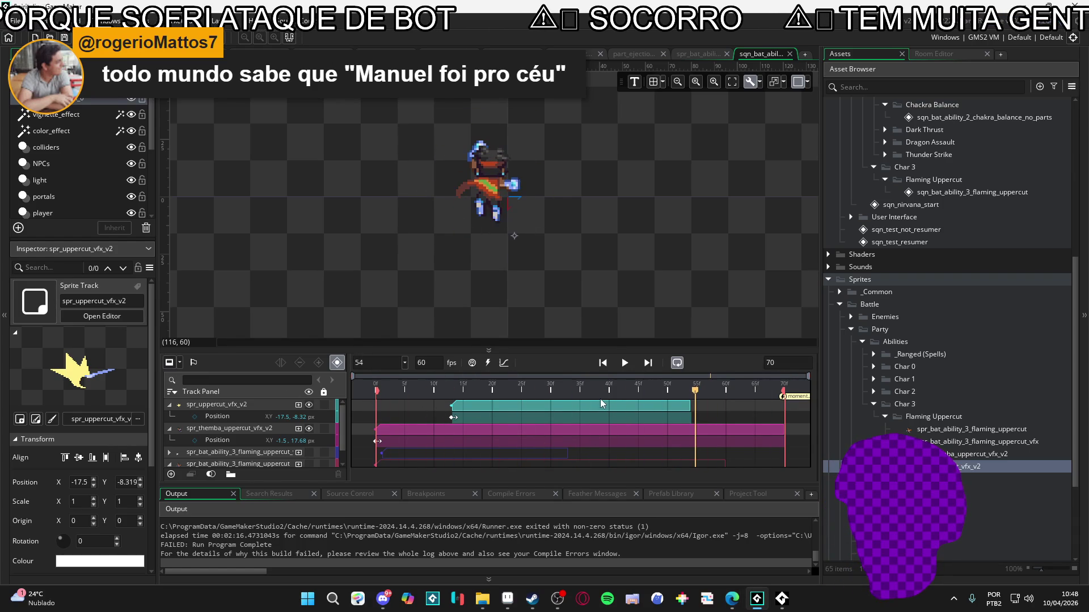
key("Home")
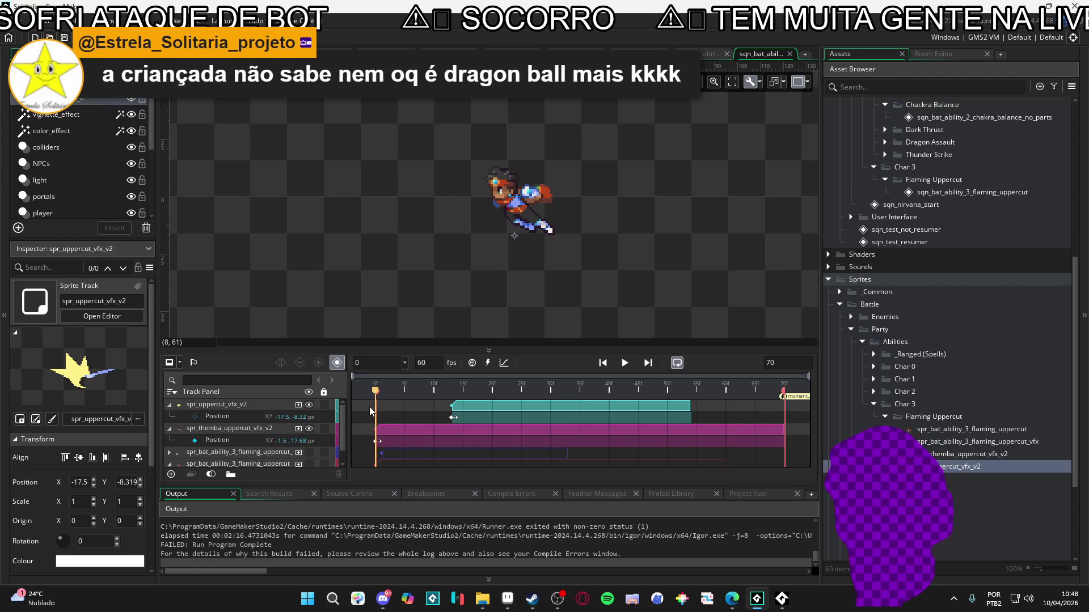
Try Position X 0 for spr_themba_uppercut_vfx_v2, undo back to -1.5, and replay the sequence.
type("0")
key("ctrl+z")
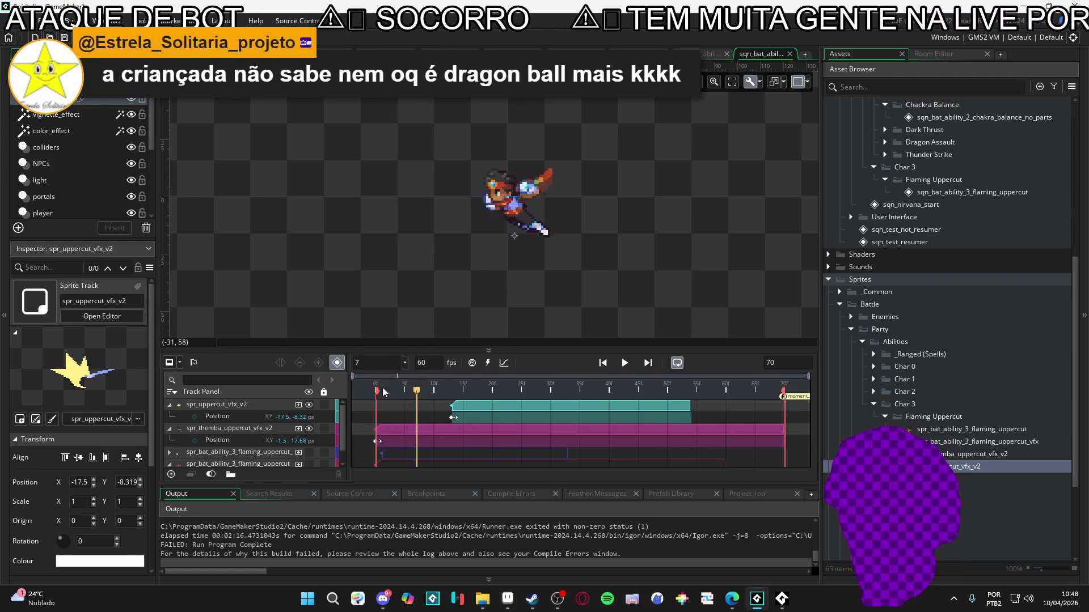
scroll(512, 215, "up", 2)
scroll(505, 207, "up", 3)
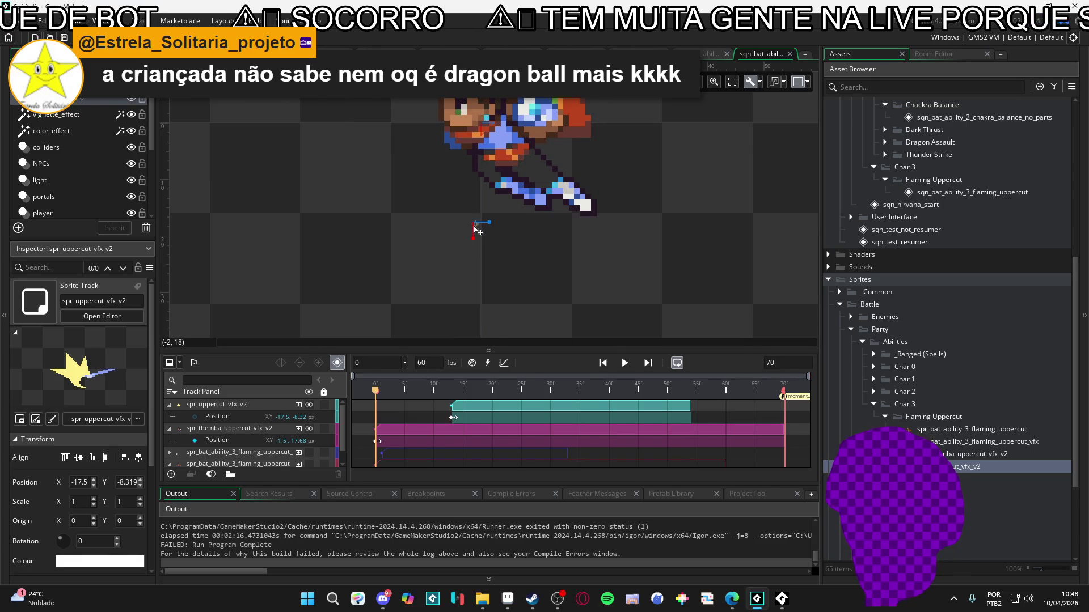
left_click(474, 230)
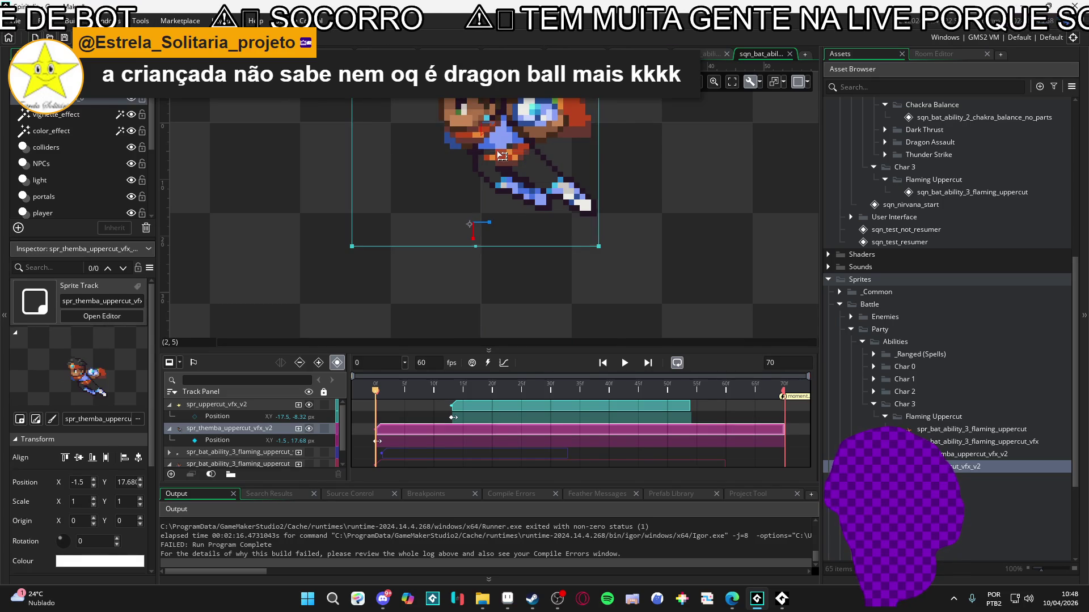
left_click(496, 285)
scroll(524, 279, "down", 5)
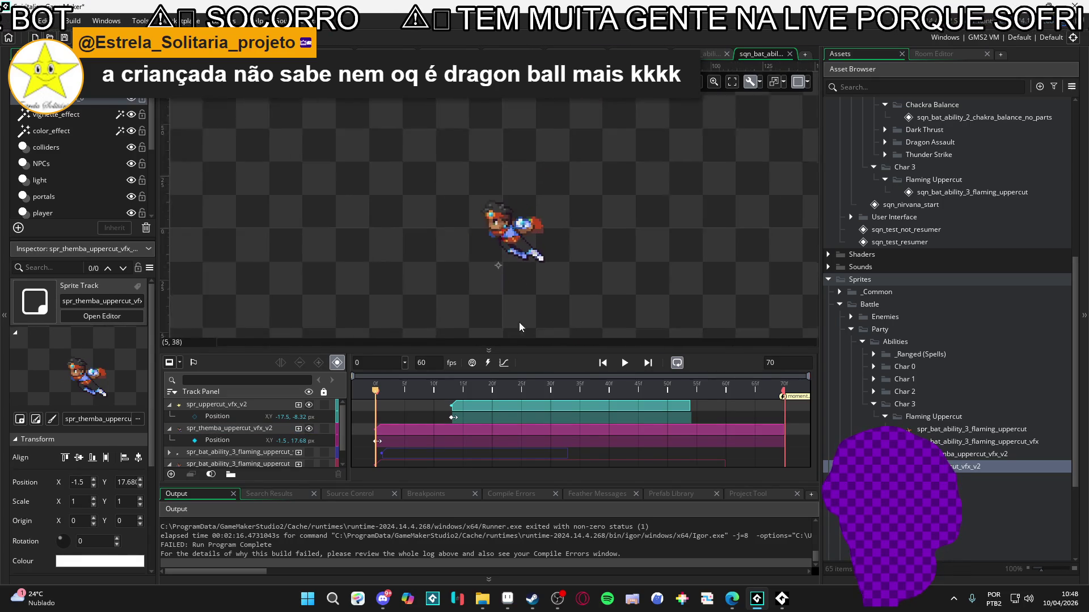
key("space")
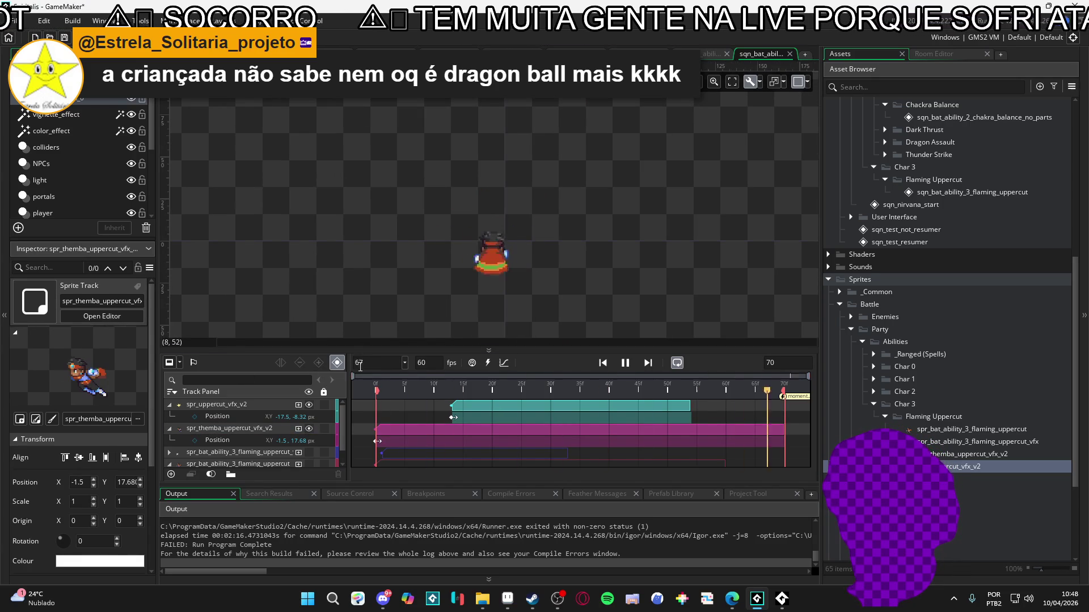
Pause and resume the sequence, scrubbing the playhead back to an early frame.
key("space")
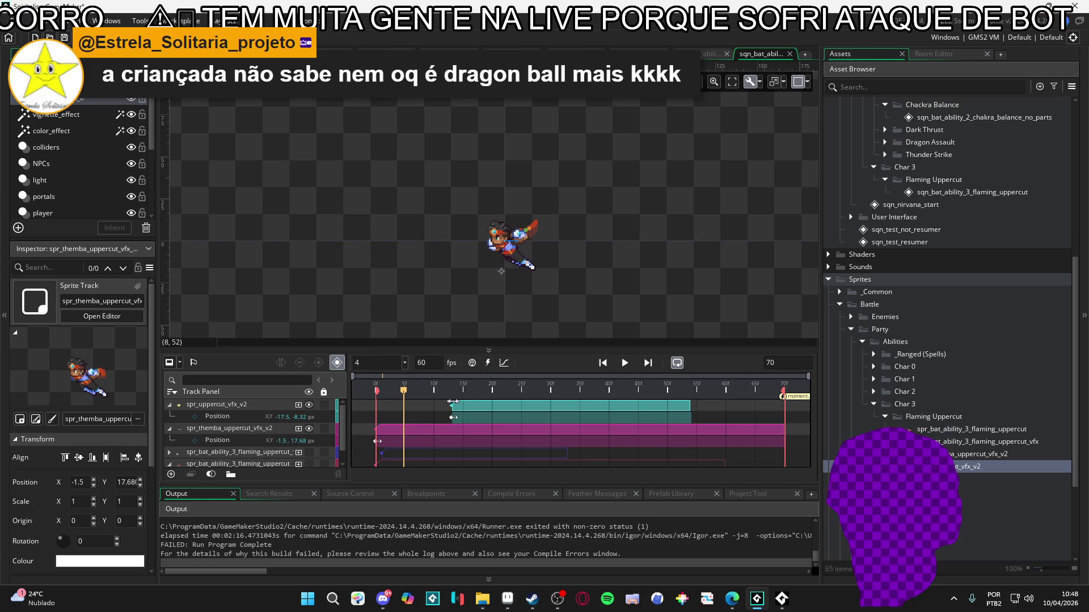
key("Return")
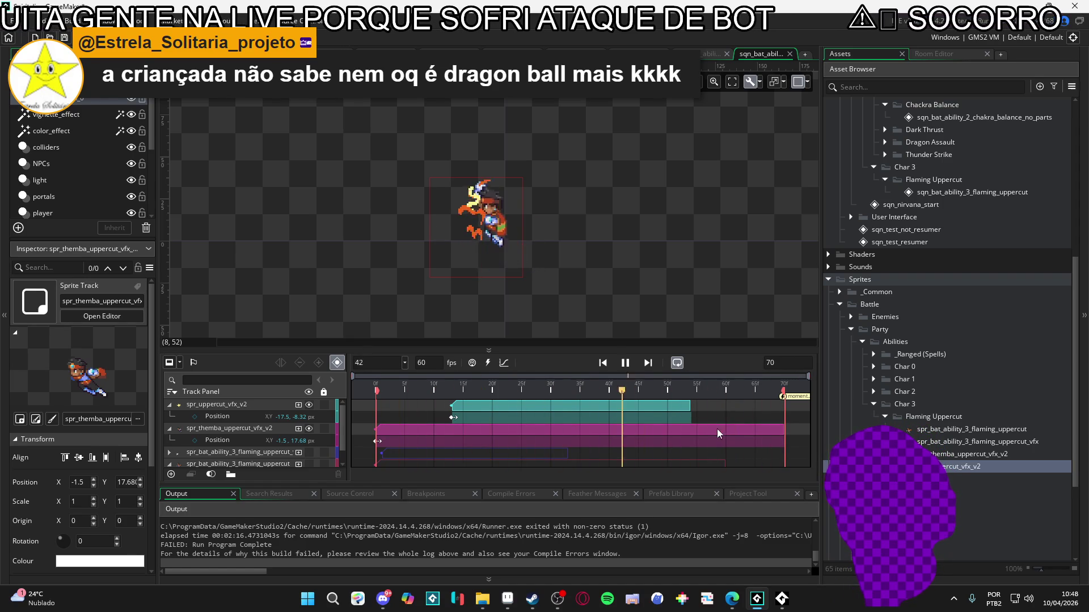
left_click_drag(625, 392, 389, 372)
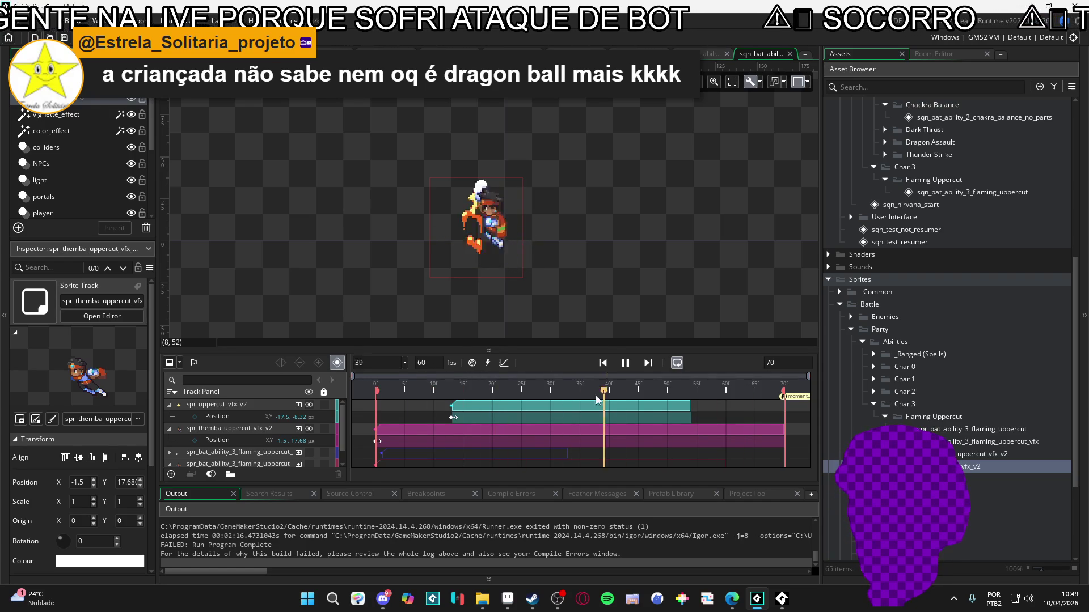
key("Return")
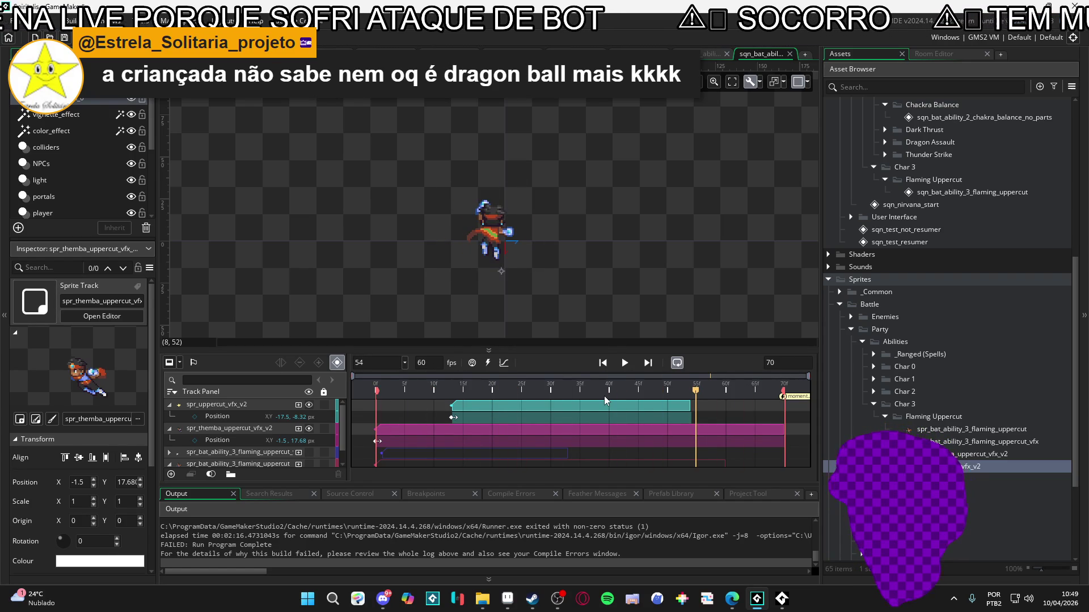
Replay the uppercut sequence from frame 0, pausing it partway through.
key("Return")
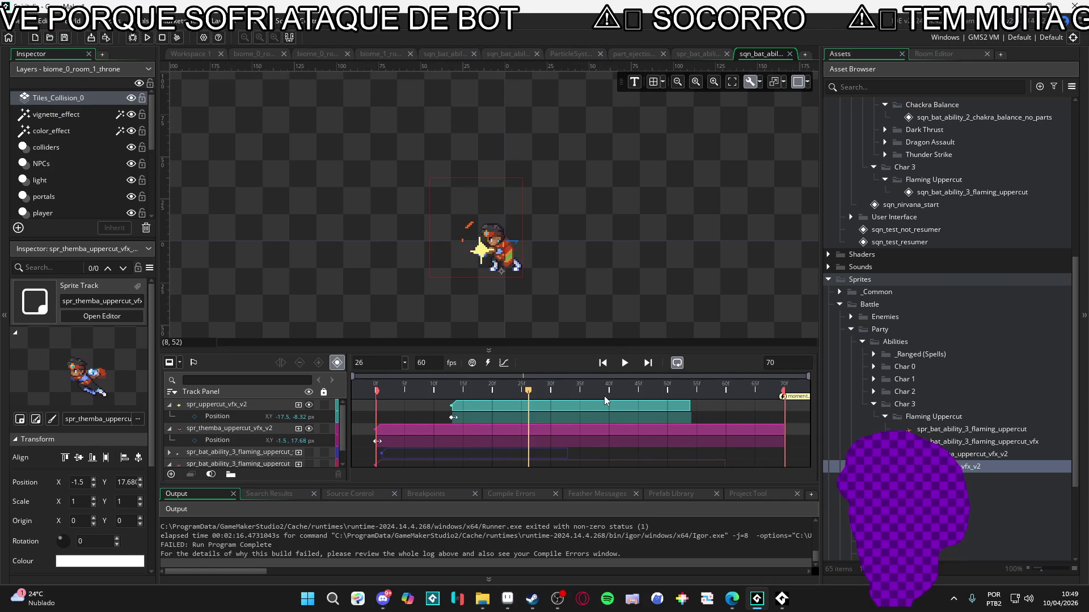
key("Return")
key("Return")
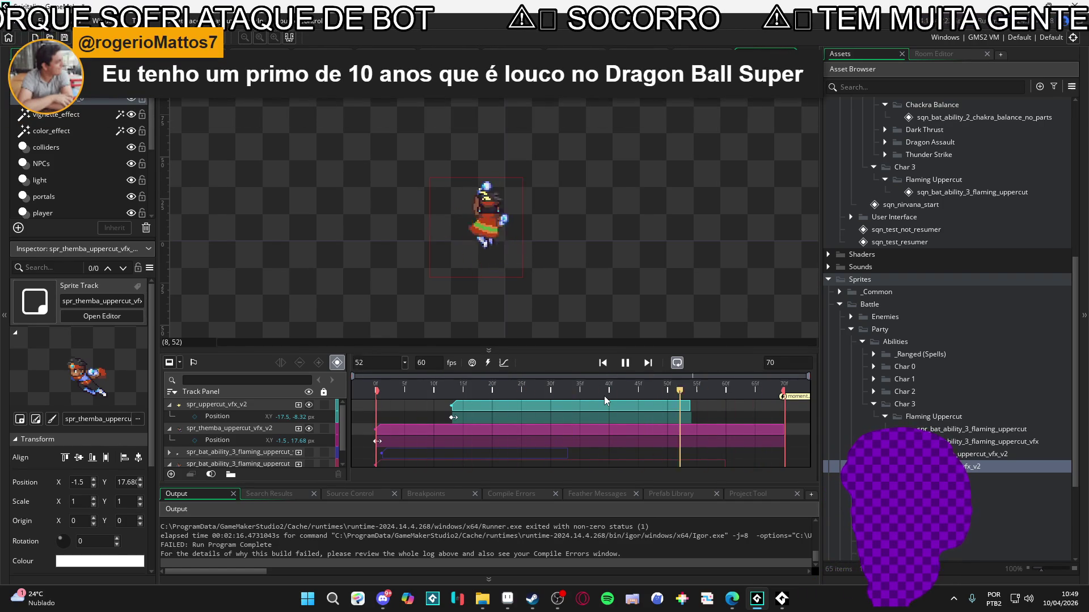
key("Return")
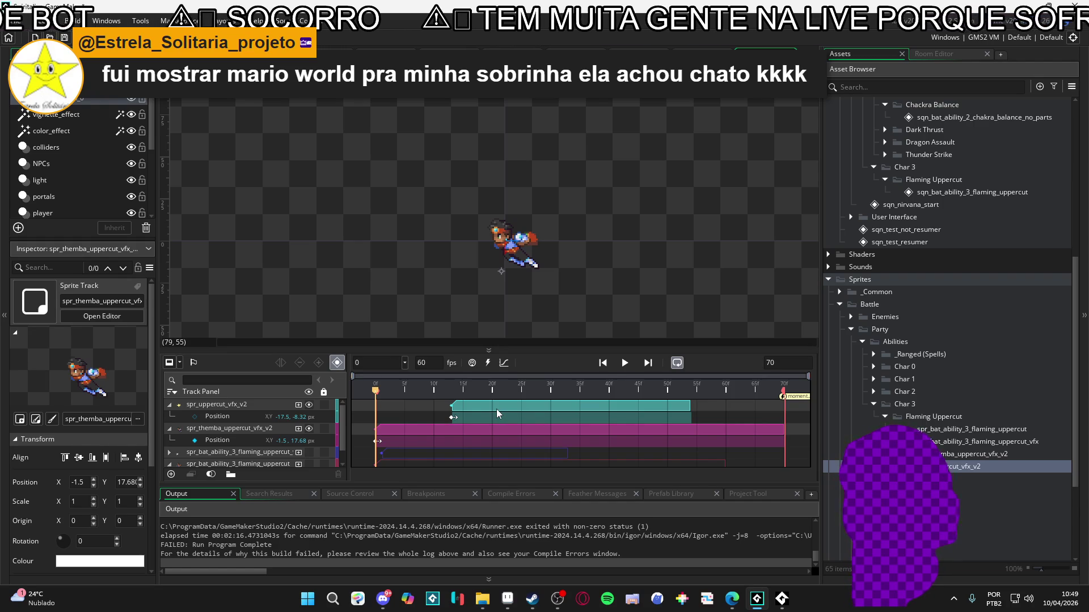
key("space")
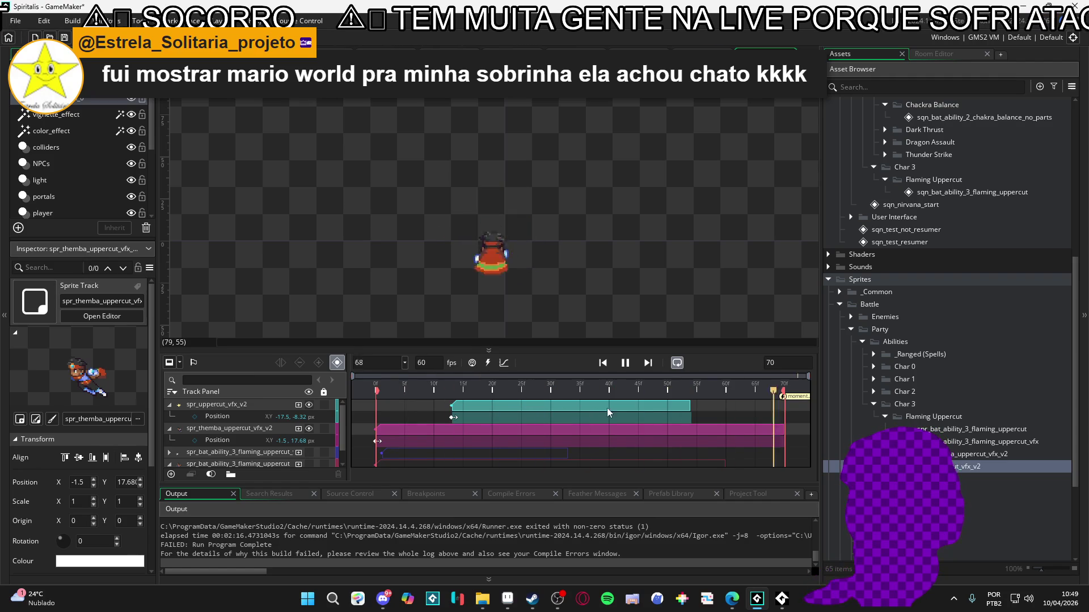
left_click(625, 366)
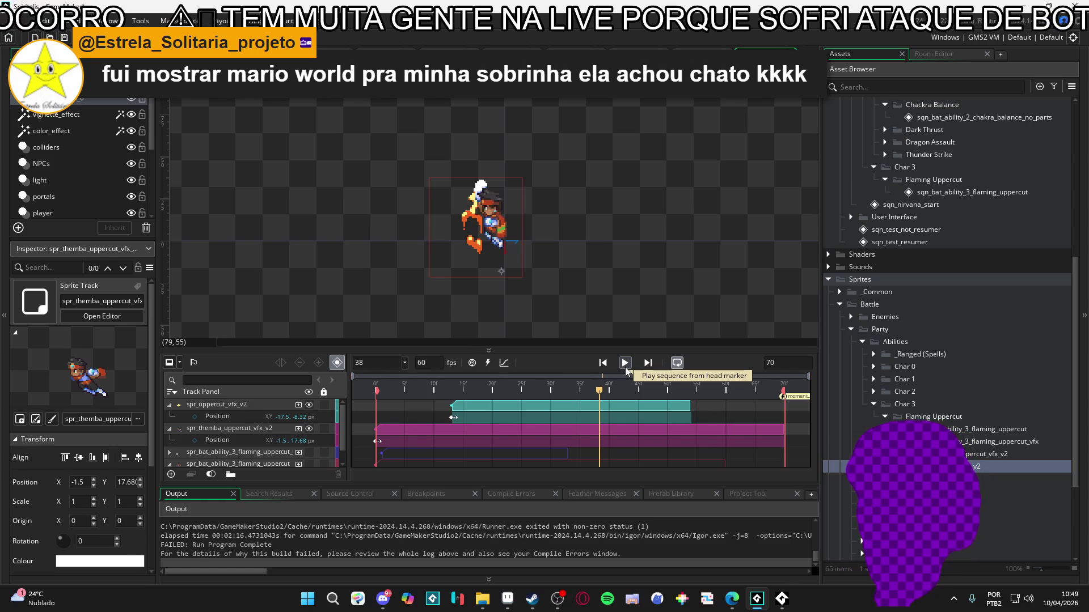
Replay the sequence from frame 0 and pause at frame 15, where the yellow impact burst appears.
left_click(374, 391)
key("space")
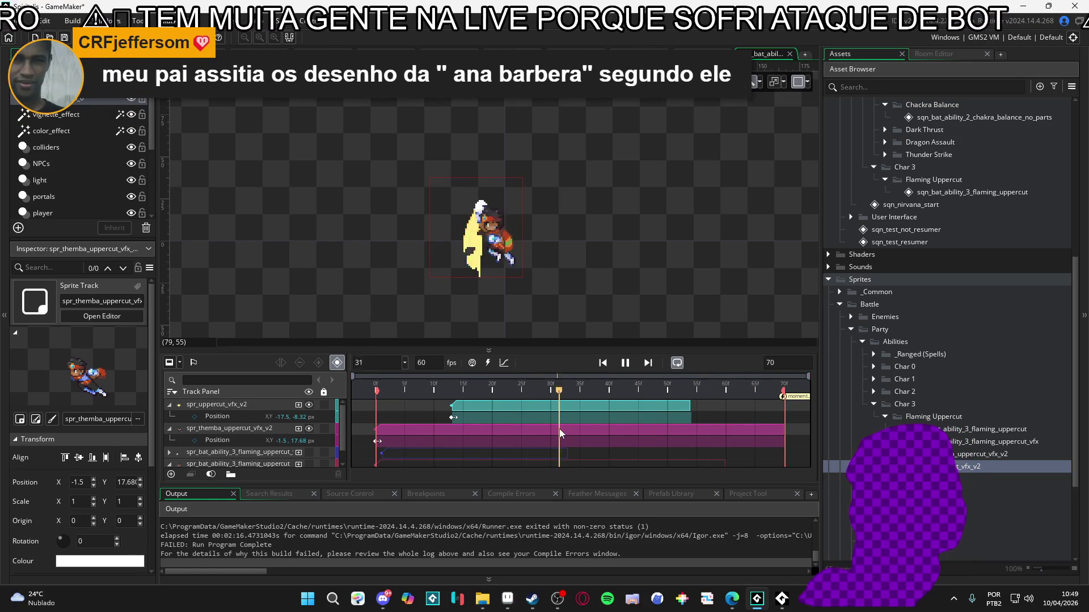
key("space")
key("space")
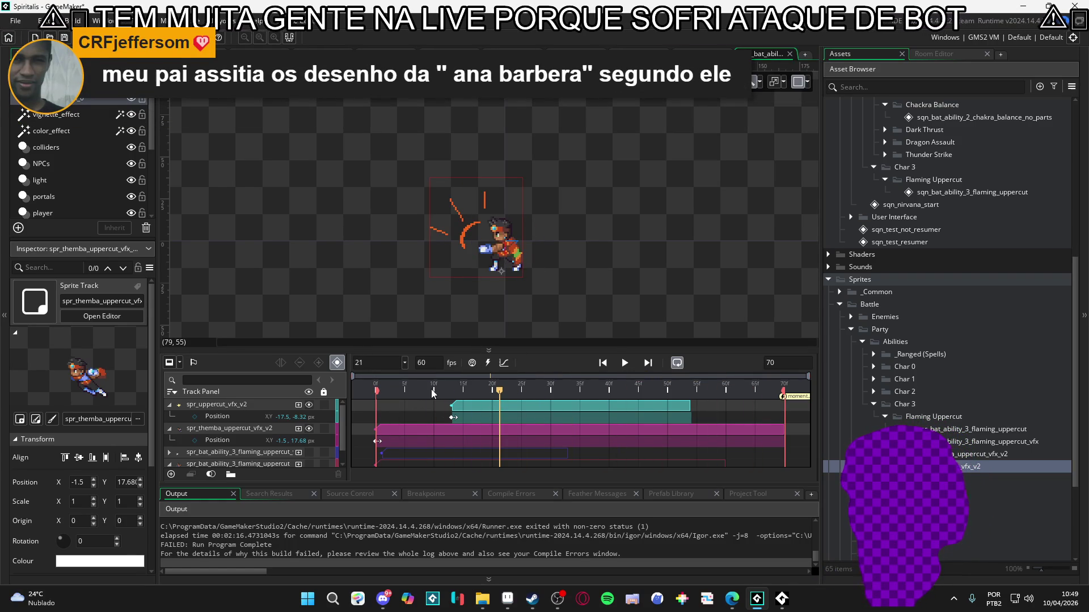
key("space")
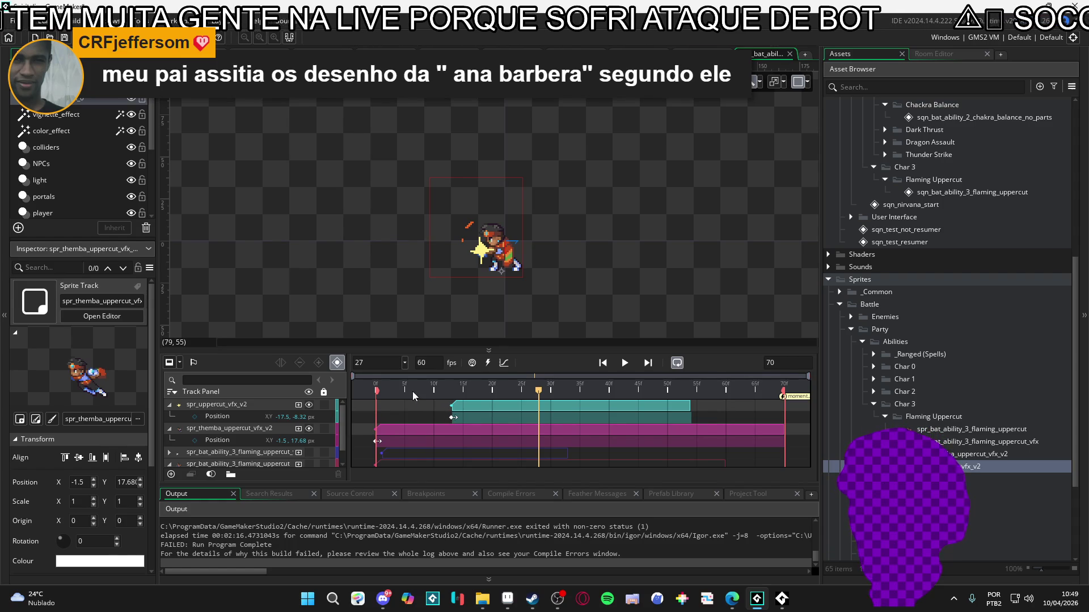
key("Home")
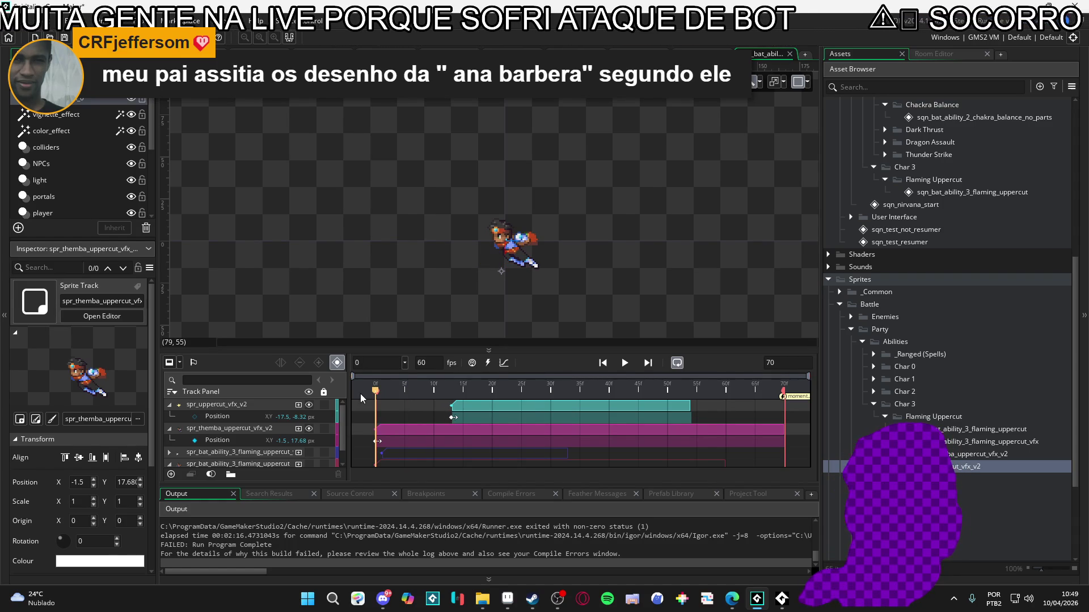
key("space")
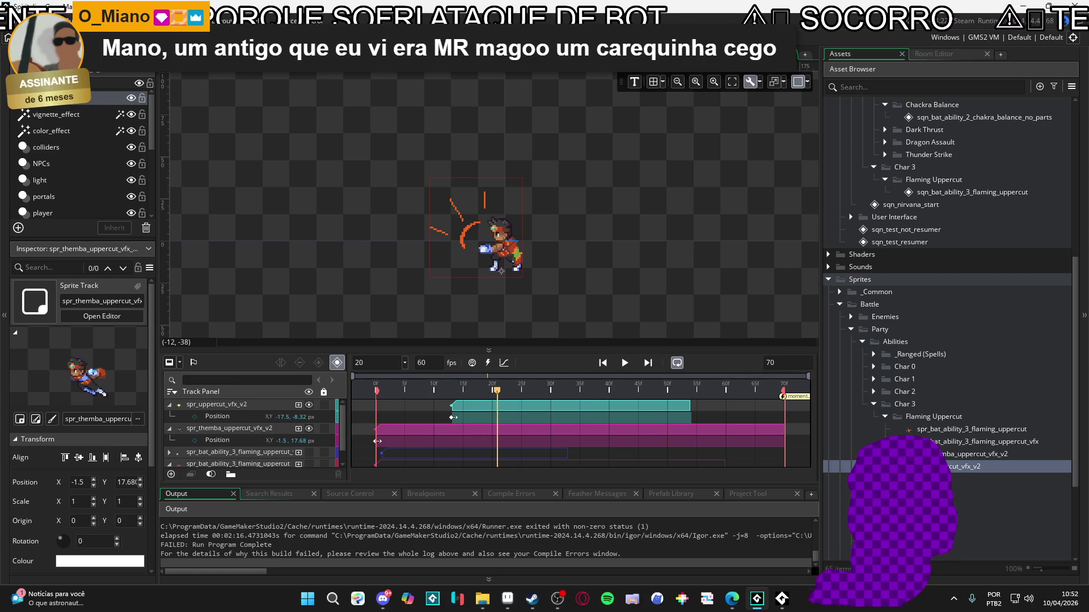
key("space")
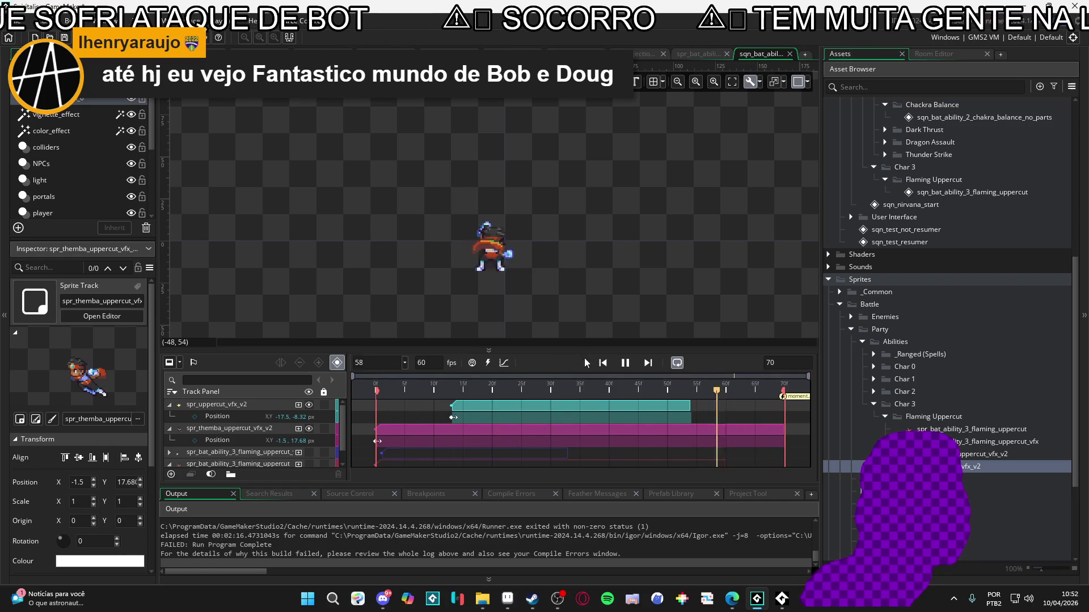
left_click(624, 363)
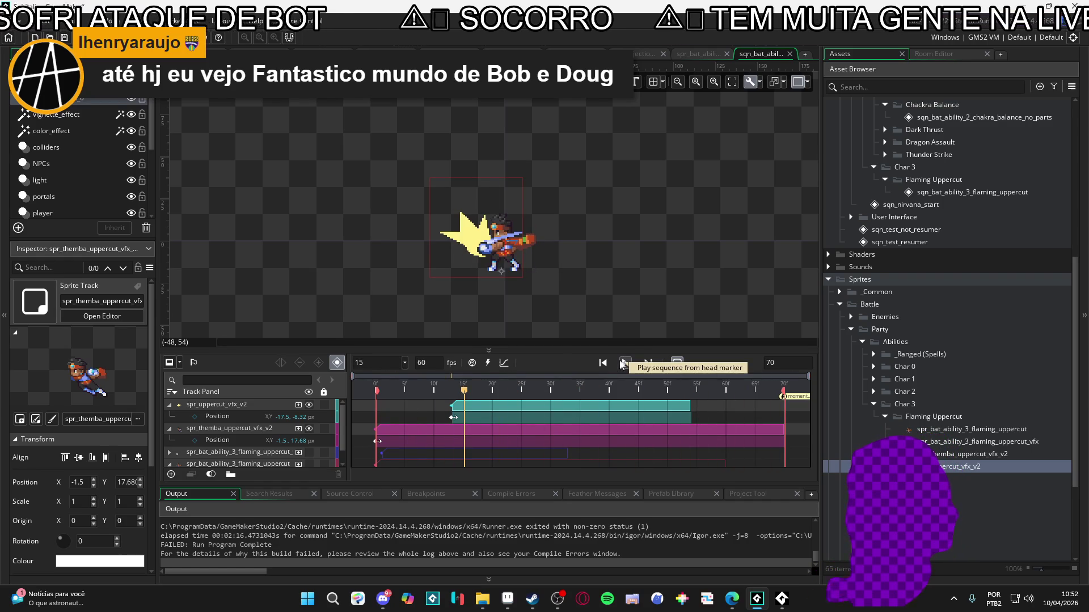